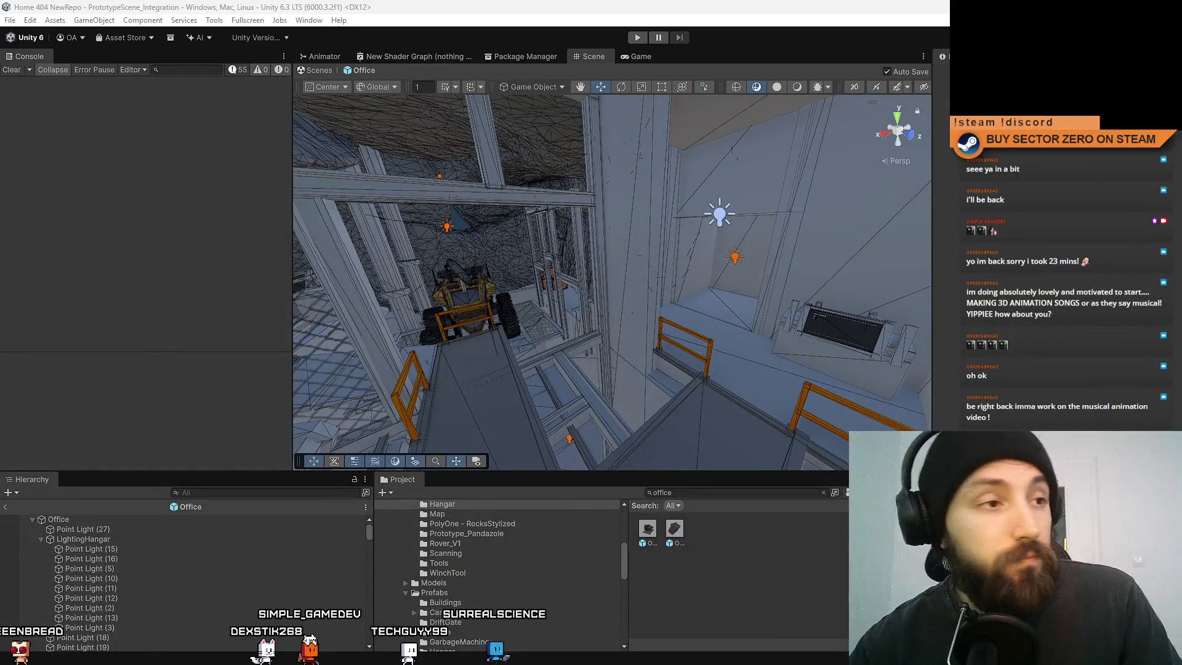
Orbit the Scene view around the base shaft ramp and scroll the Project panel to the shared Models folder.
{"action": "mouse_move", "coordinate": [737, 306]}
{"action": "left_mouse_down"}
{"action": "mouse_move", "coordinate": [687, 253]}
{"action": "mouse_move", "coordinate": [425, 593]}
{"action": "mouse_move", "coordinate": [456, 584]}
{"action": "left_mouse_up"}
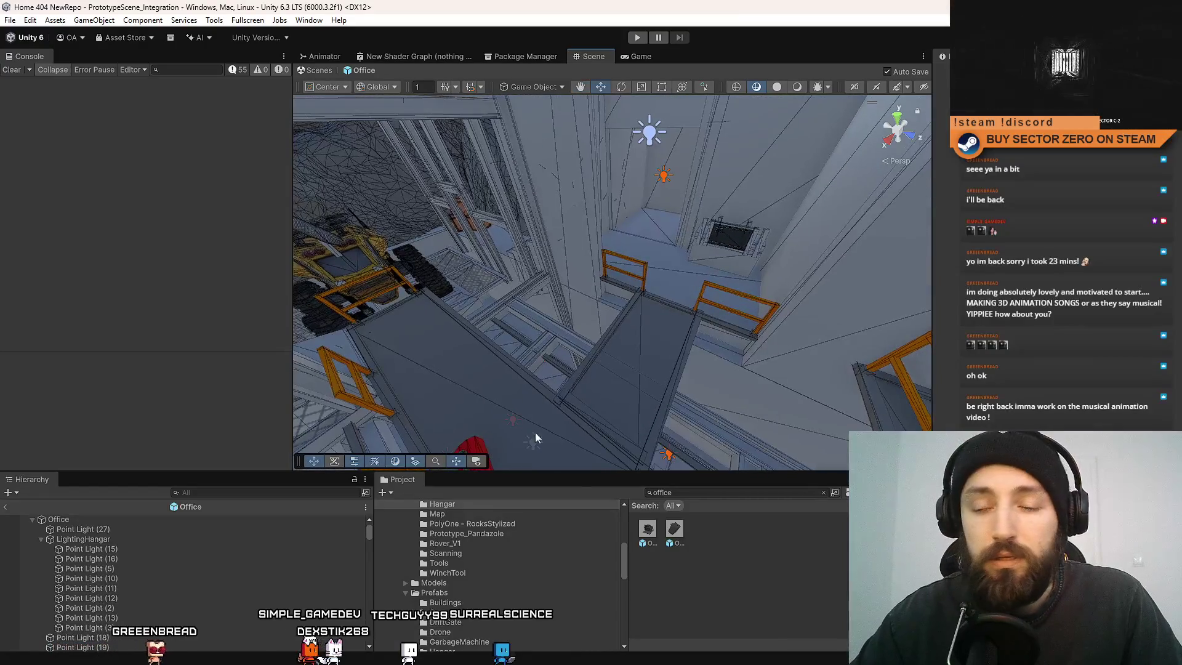
{"action": "scroll", "coordinate": [457, 586], "scroll_direction": "up", "scroll_amount": 4}
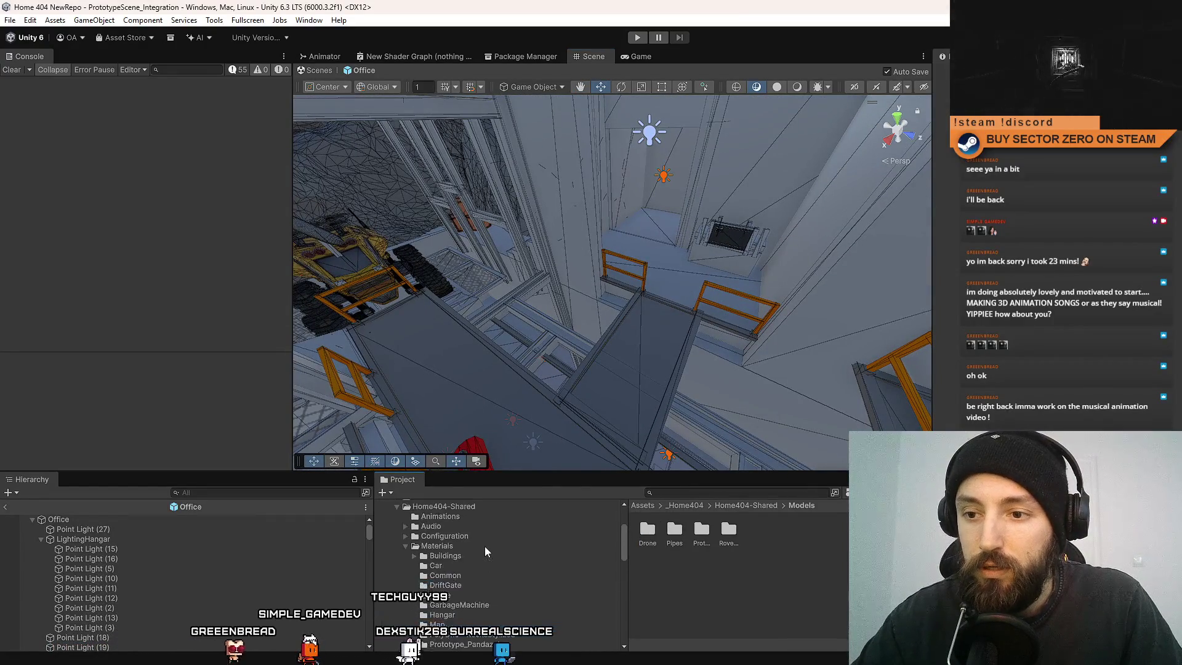
Duplicate the DarkPlastic material in the shared Materials folder and name the copy Trigger.
{"action": "left_click", "coordinate": [449, 545]}
{"action": "scroll", "coordinate": [770, 604], "scroll_direction": "down", "scroll_amount": 5, "text": "ctrl"}
{"action": "left_click", "coordinate": [708, 575]}
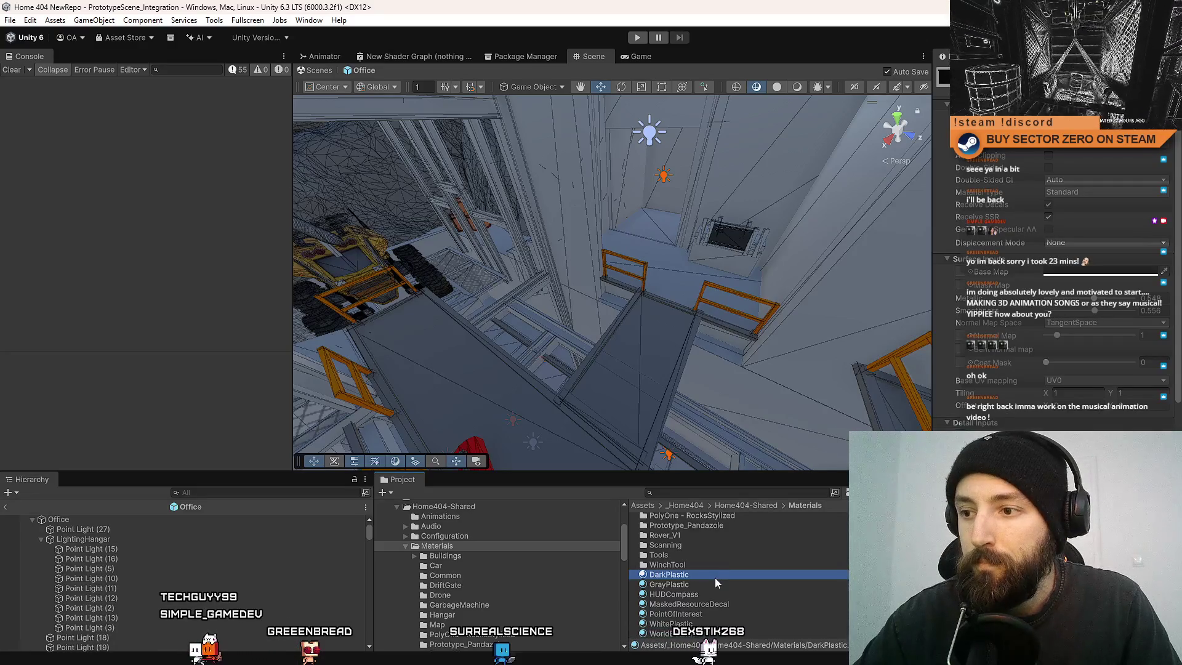
{"action": "key", "text": "ctrl+d"}
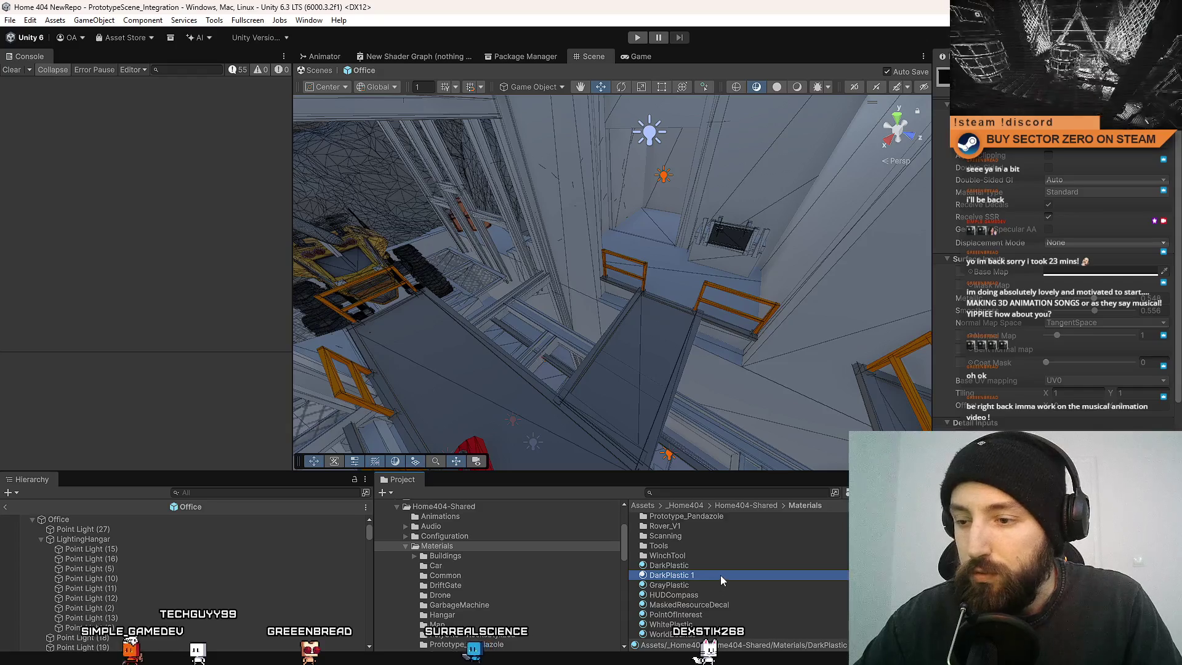
{"action": "key", "text": "F2"}
{"action": "type", "text": "Trigger"}
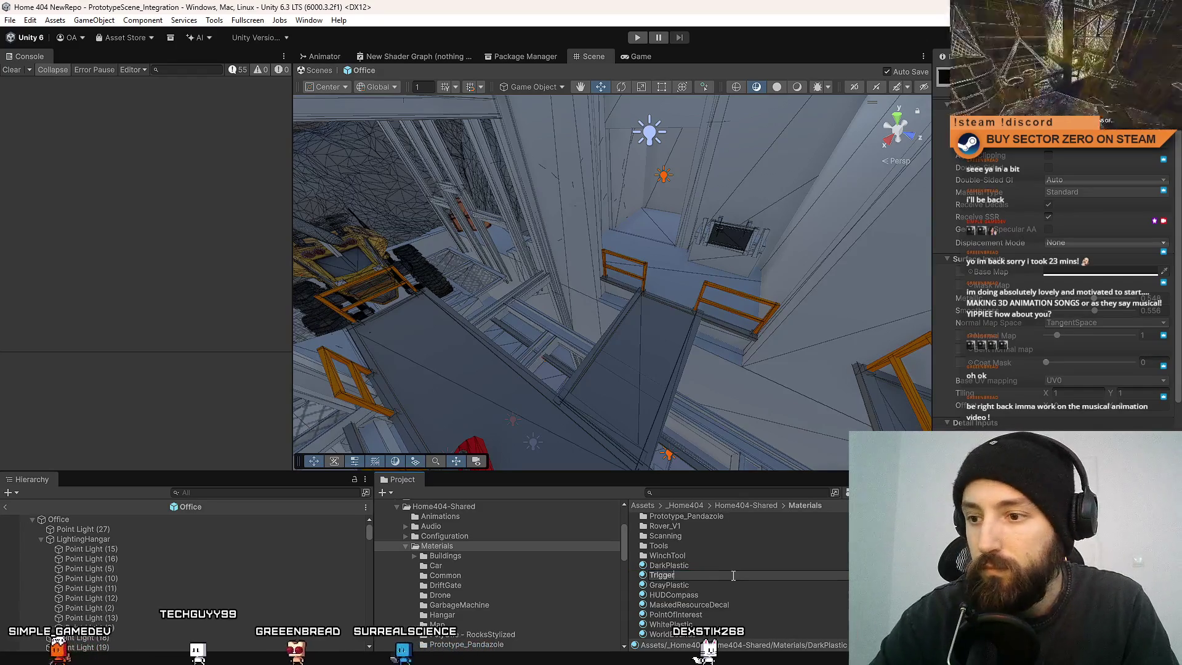
{"action": "key", "text": "Return"}
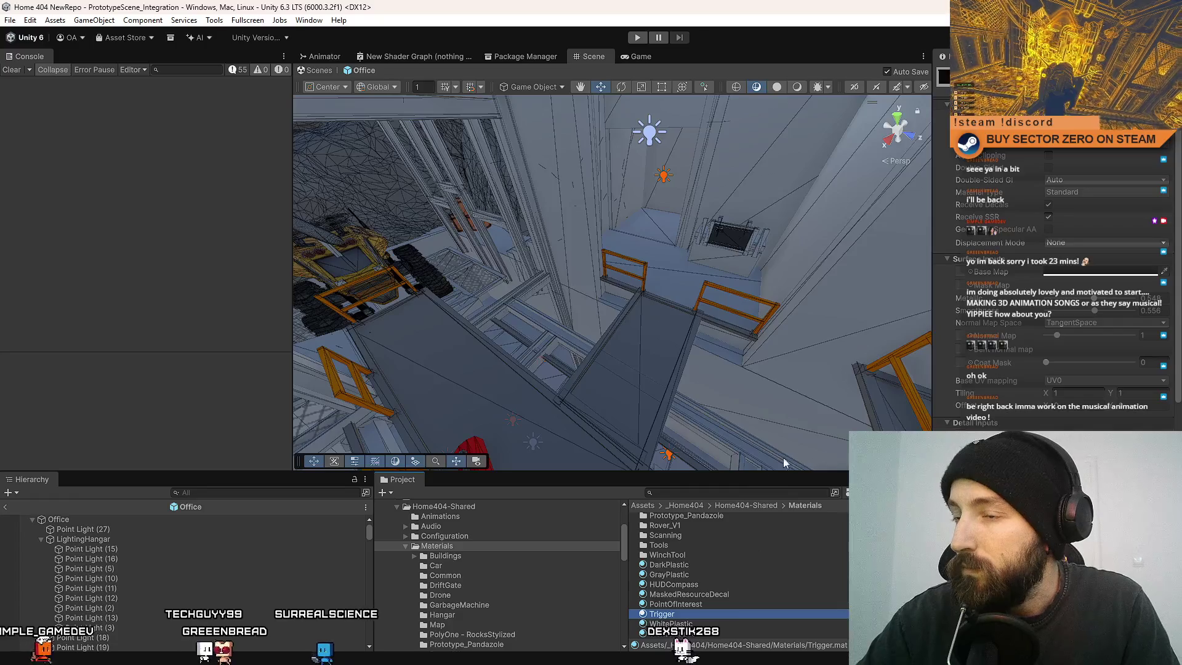
Reopen the Trigger material's name and select all of it for replacement.
{"action": "left_click", "coordinate": [677, 614]}
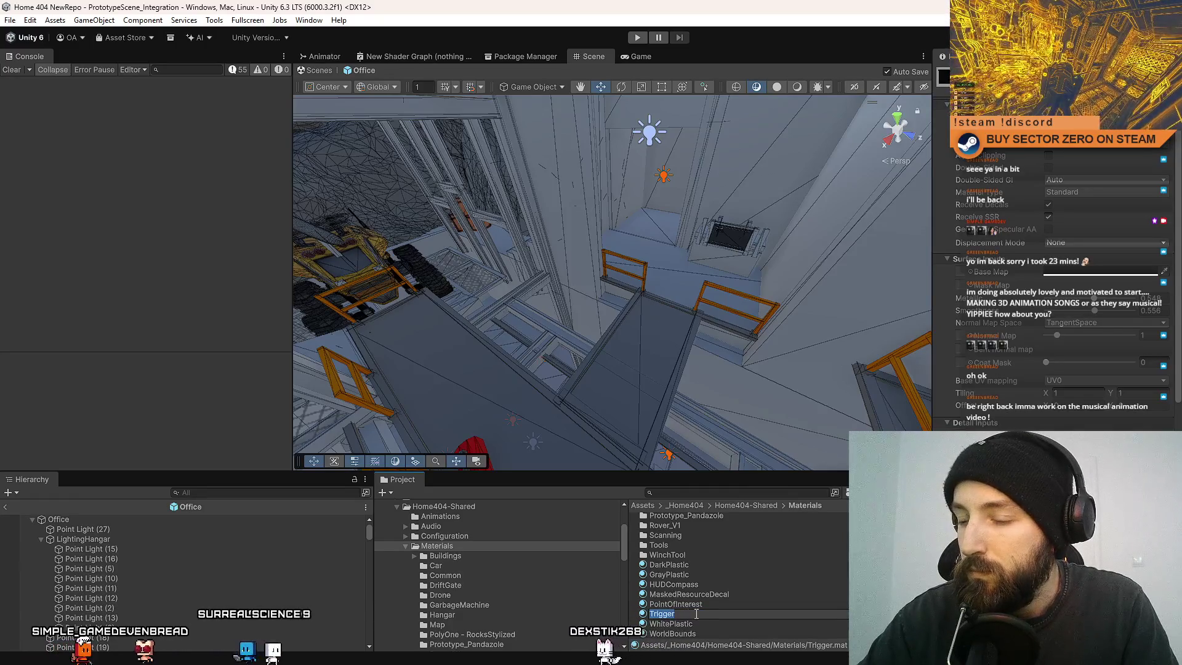
{"action": "left_click", "coordinate": [706, 614]}
{"action": "left_click", "coordinate": [688, 612]}
{"action": "left_click_drag", "start_coordinate": [693, 615], "coordinate": [643, 614]}
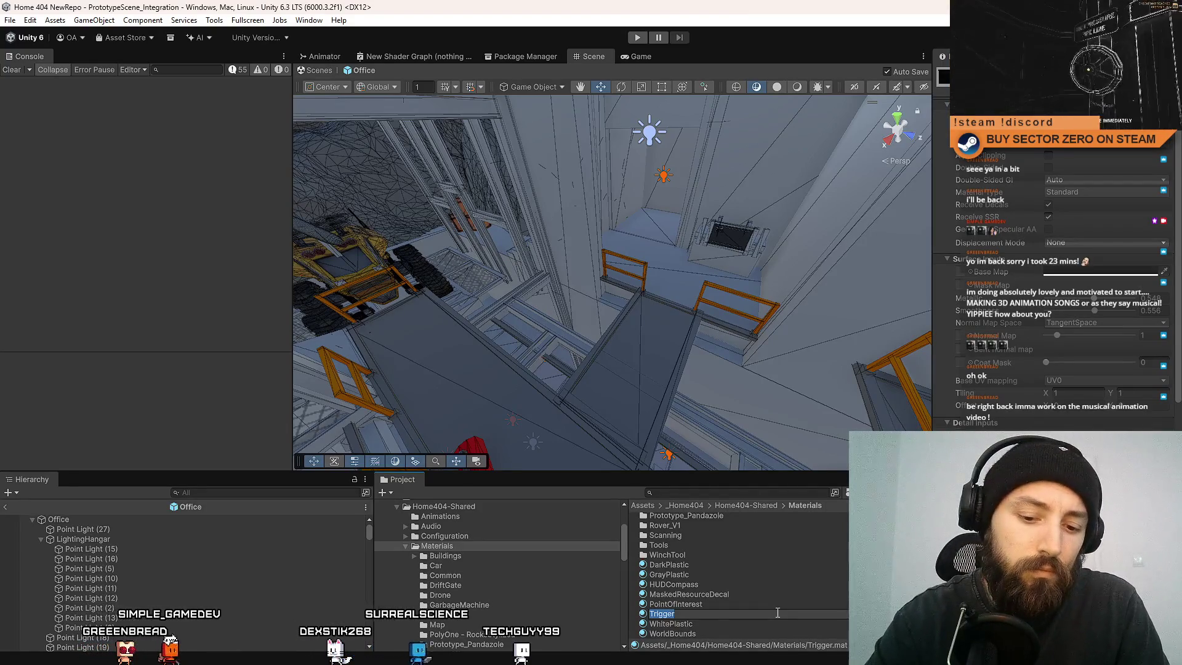
Rename the material to Collider and adjust a rendering setting in its Inspector.
{"action": "type", "text": "Collider"}
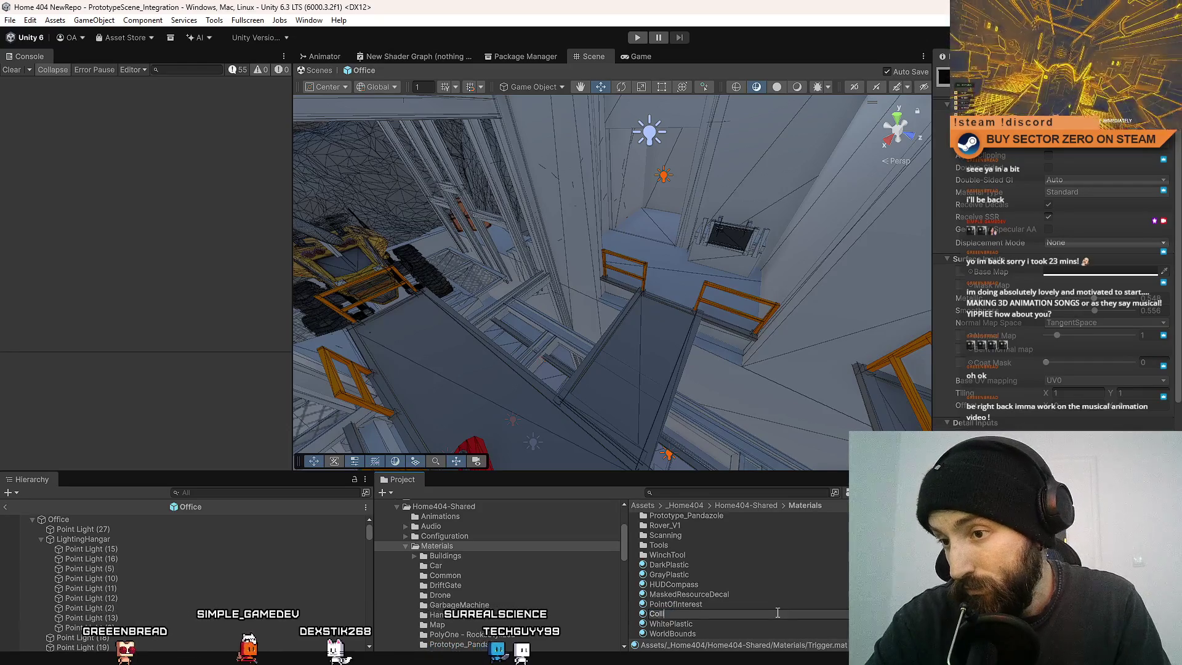
{"action": "key", "text": "Return"}
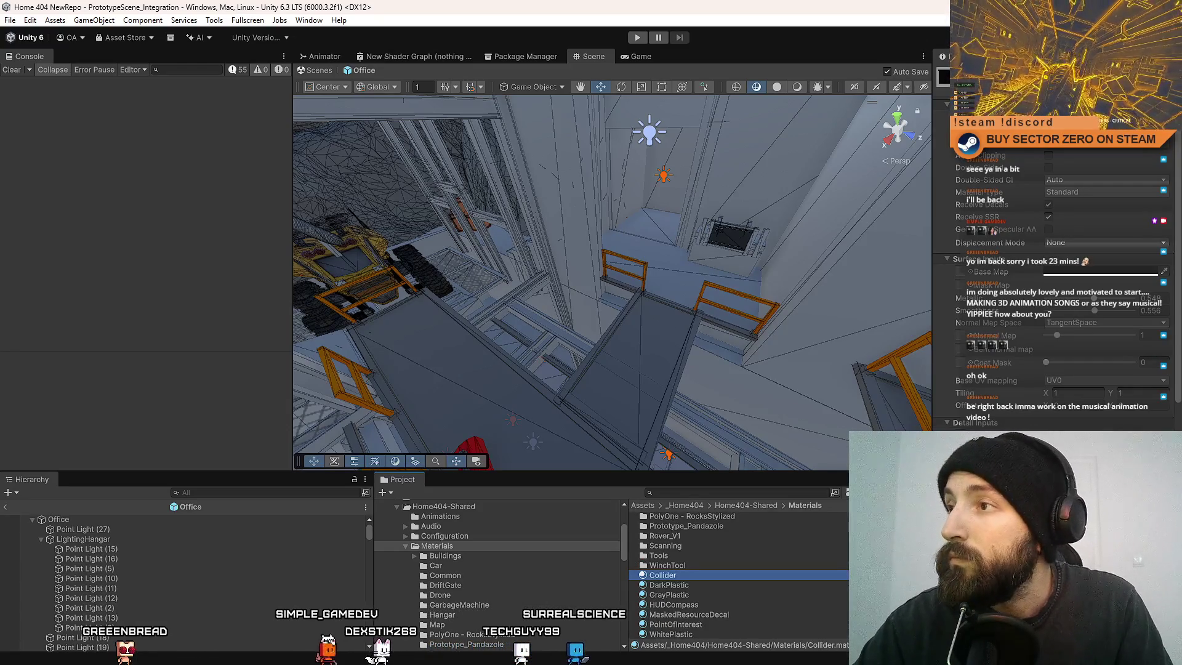
{"action": "left_click", "coordinate": [1083, 92]}
{"action": "key", "text": "Escape"}
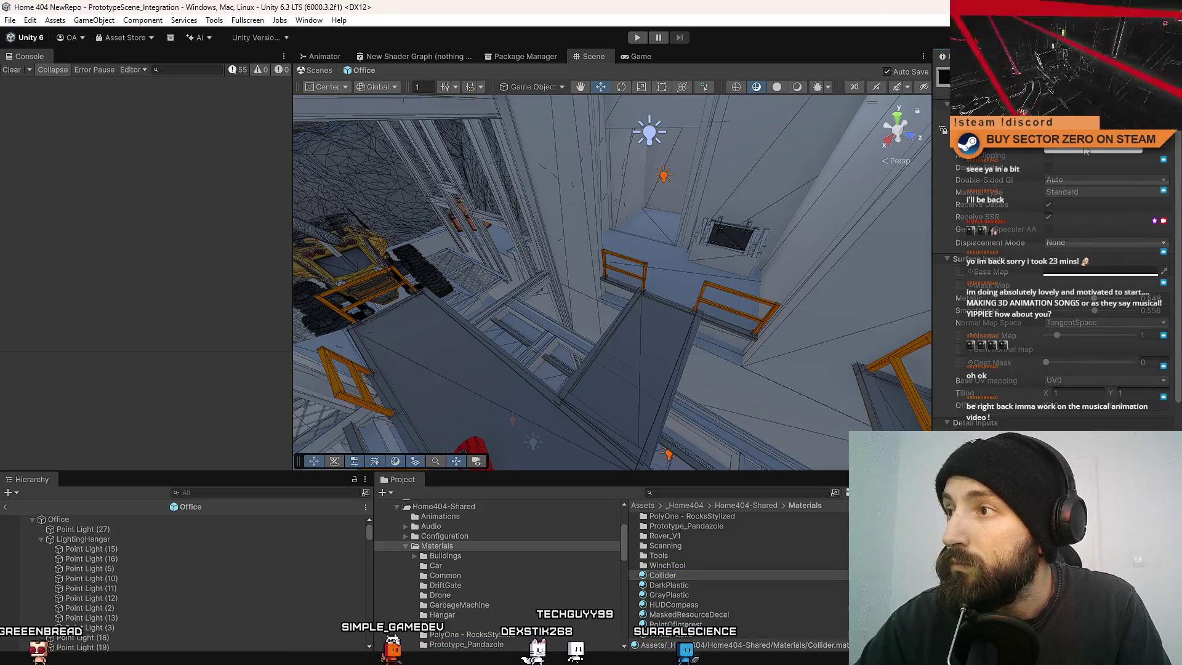
{"action": "scroll", "coordinate": [1085, 151], "scroll_direction": "up", "scroll_amount": 5}
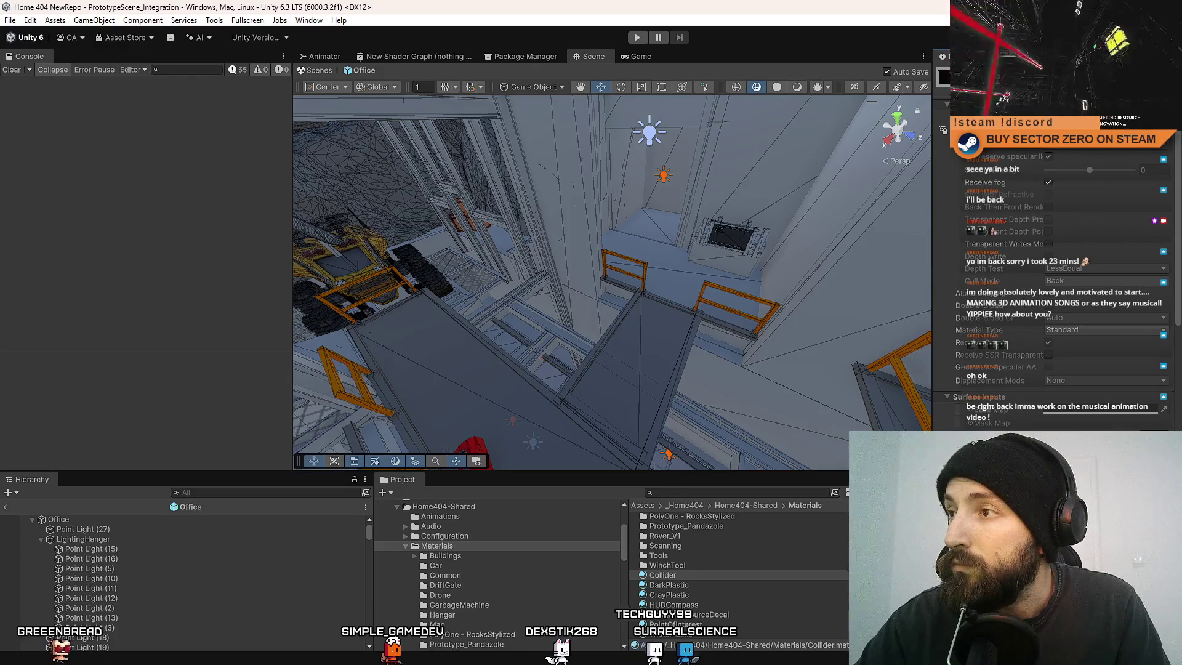
{"action": "left_click", "coordinate": [1076, 149]}
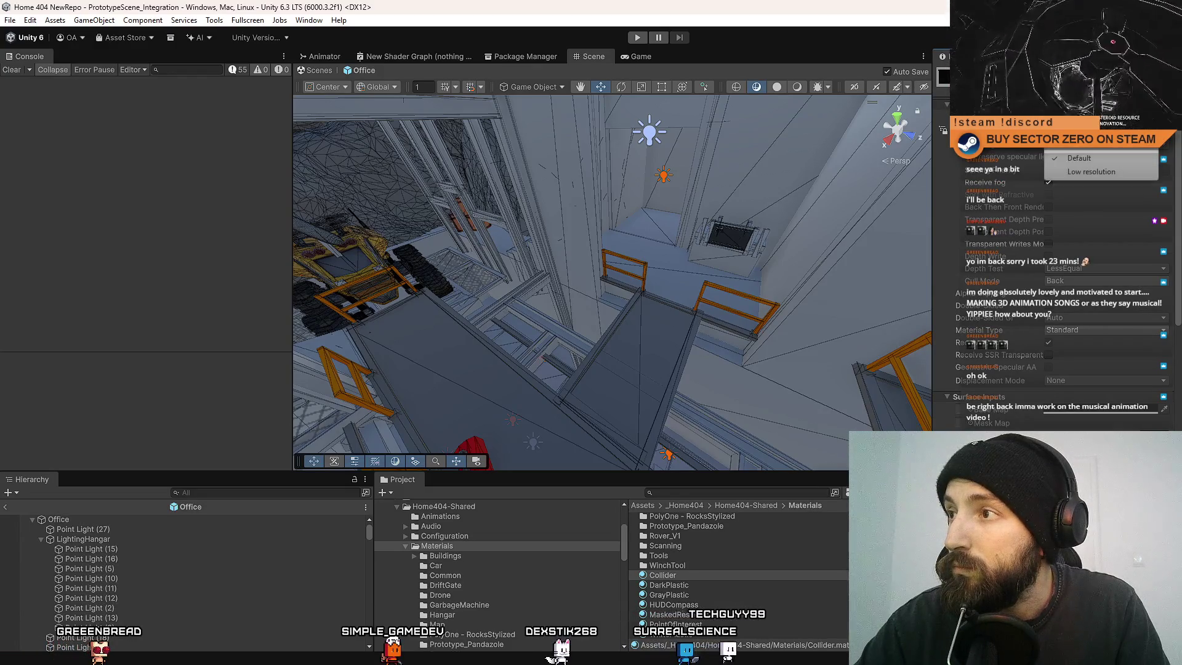
{"action": "left_click", "coordinate": [1093, 173]}
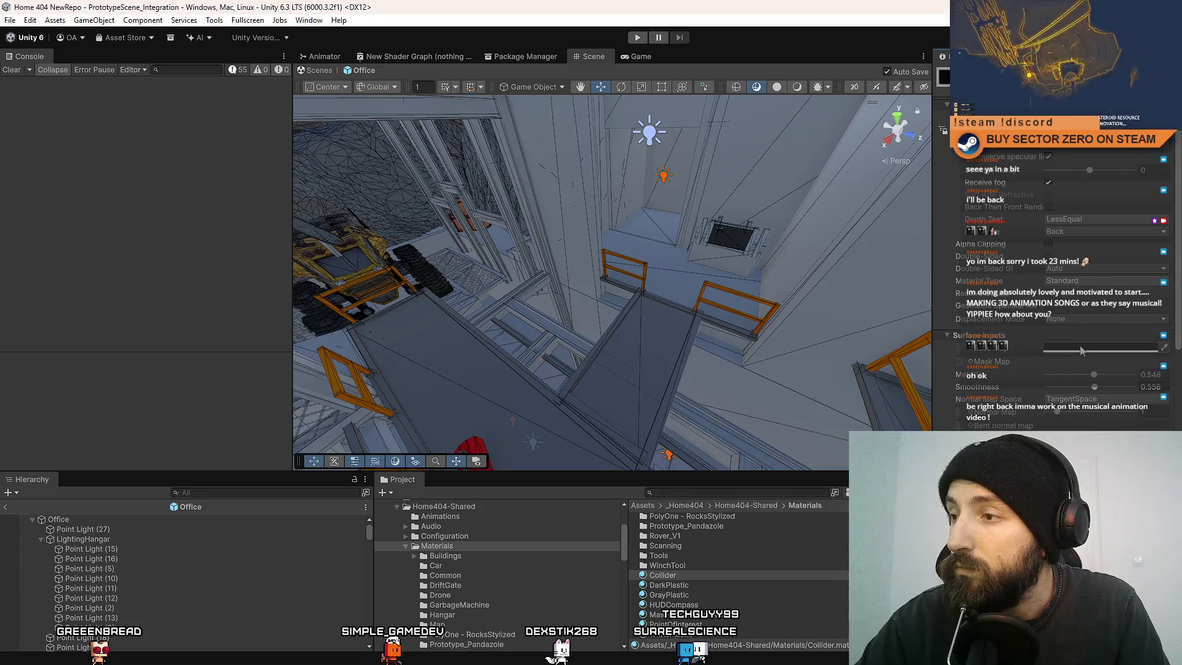
Add a new 3D cube and move it onto the ramp near the rover.
{"action": "left_click_drag", "start_coordinate": [741, 343], "coordinate": [677, 308]}
{"action": "left_click", "coordinate": [94, 20]}
{"action": "mouse_move", "coordinate": [129, 106]}
{"action": "left_click", "coordinate": [289, 102]}
{"action": "key", "text": "f"}
{"action": "mouse_move", "coordinate": [617, 297]}
{"action": "left_mouse_down"}
{"action": "mouse_move", "coordinate": [613, 400]}
{"action": "mouse_move", "coordinate": [594, 258]}
{"action": "left_mouse_up"}
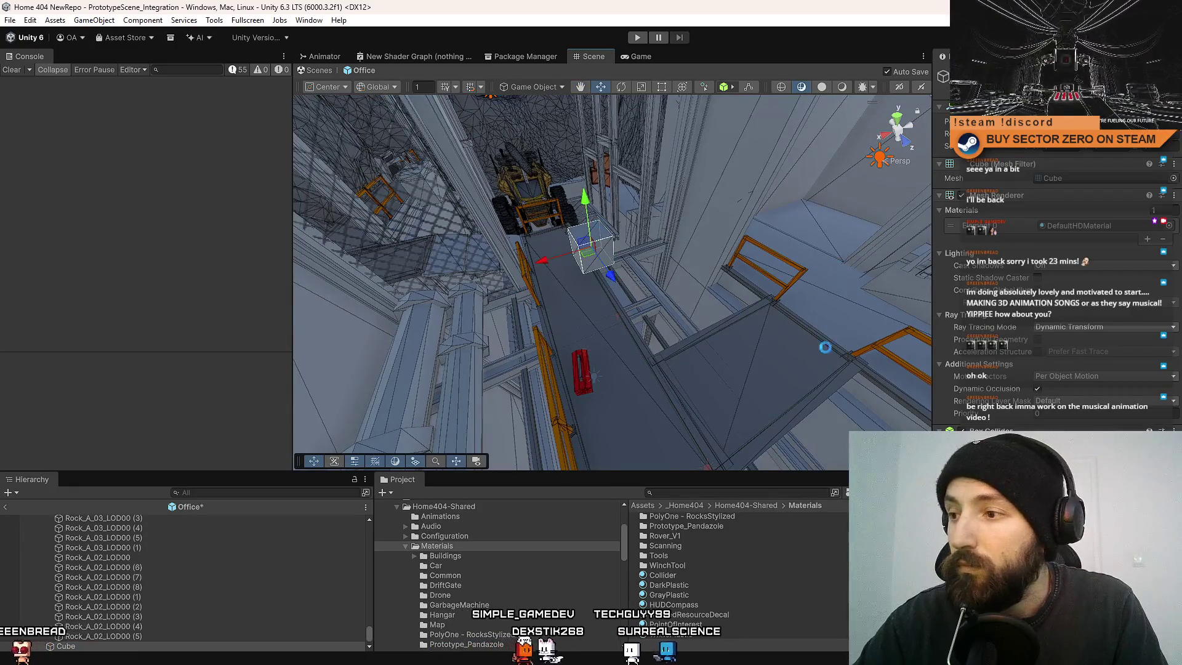
Assign the Collider material to the cube's Mesh Renderer.
{"action": "scroll", "coordinate": [776, 328], "scroll_direction": "down", "scroll_amount": 3}
{"action": "left_click", "coordinate": [1168, 225]}
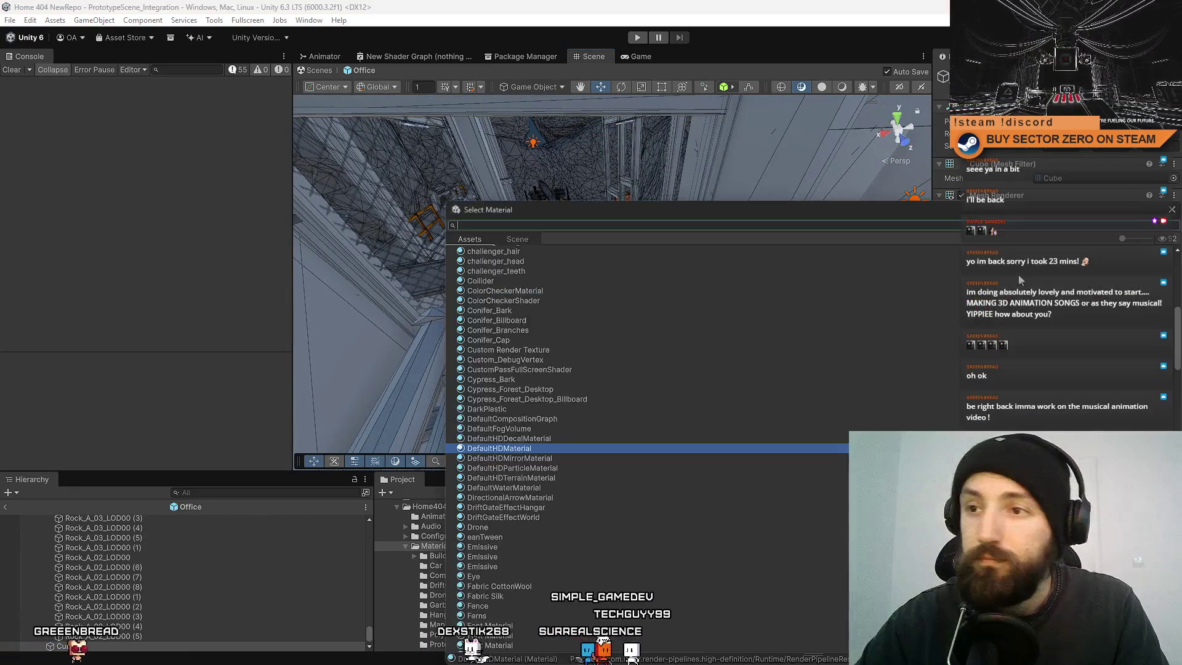
{"action": "type", "text": "colli"}
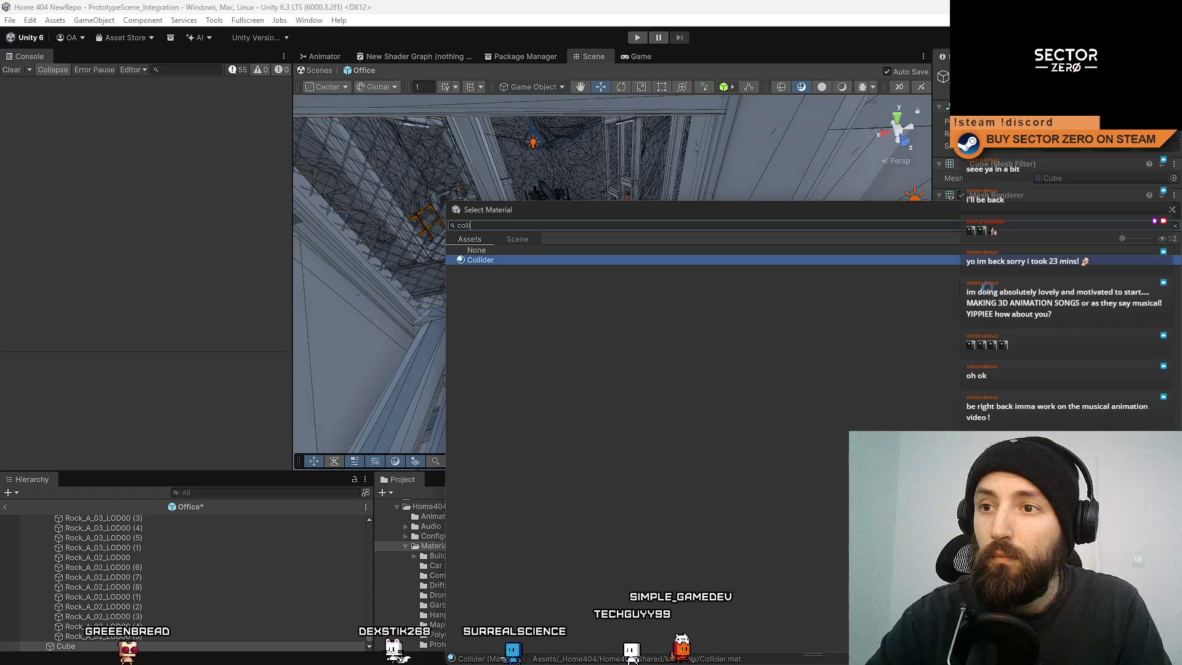
{"action": "key", "text": "Return"}
{"action": "mouse_move", "coordinate": [689, 283]}
{"action": "left_mouse_down", "text": "alt"}
{"action": "mouse_move", "coordinate": [734, 287]}
{"action": "mouse_move", "coordinate": [751, 252]}
{"action": "left_mouse_up", "text": "alt"}
Set the Collider material's base colour to a pale, desaturated green.
{"action": "left_click", "coordinate": [1067, 230]}
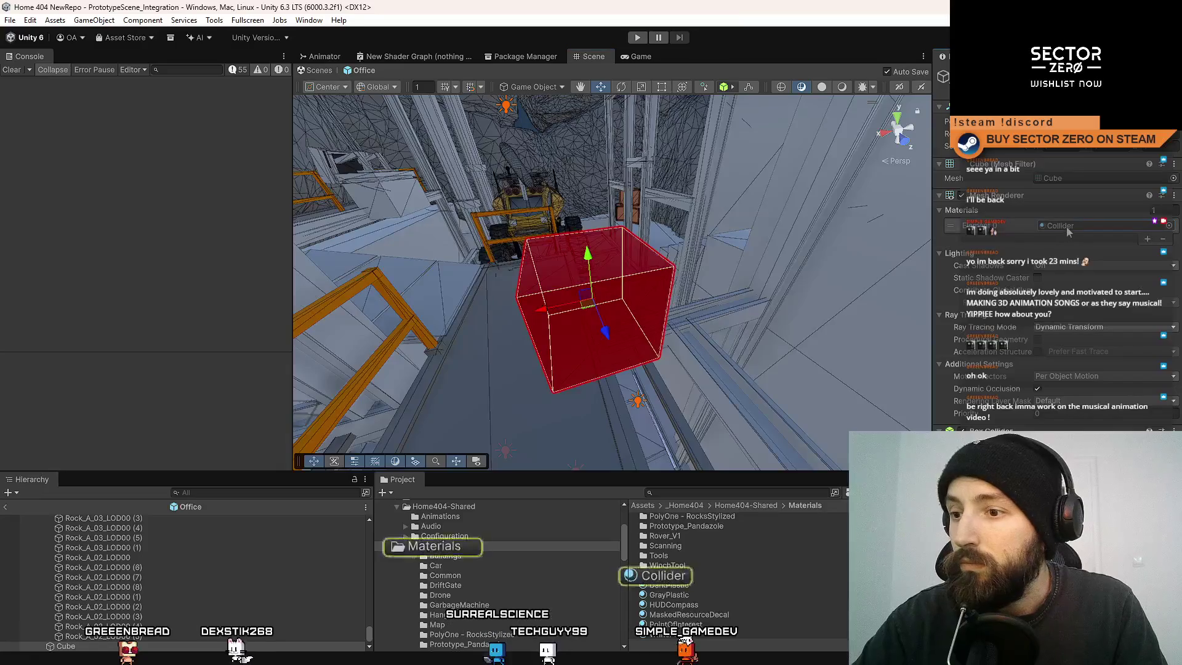
{"action": "left_click", "coordinate": [663, 577]}
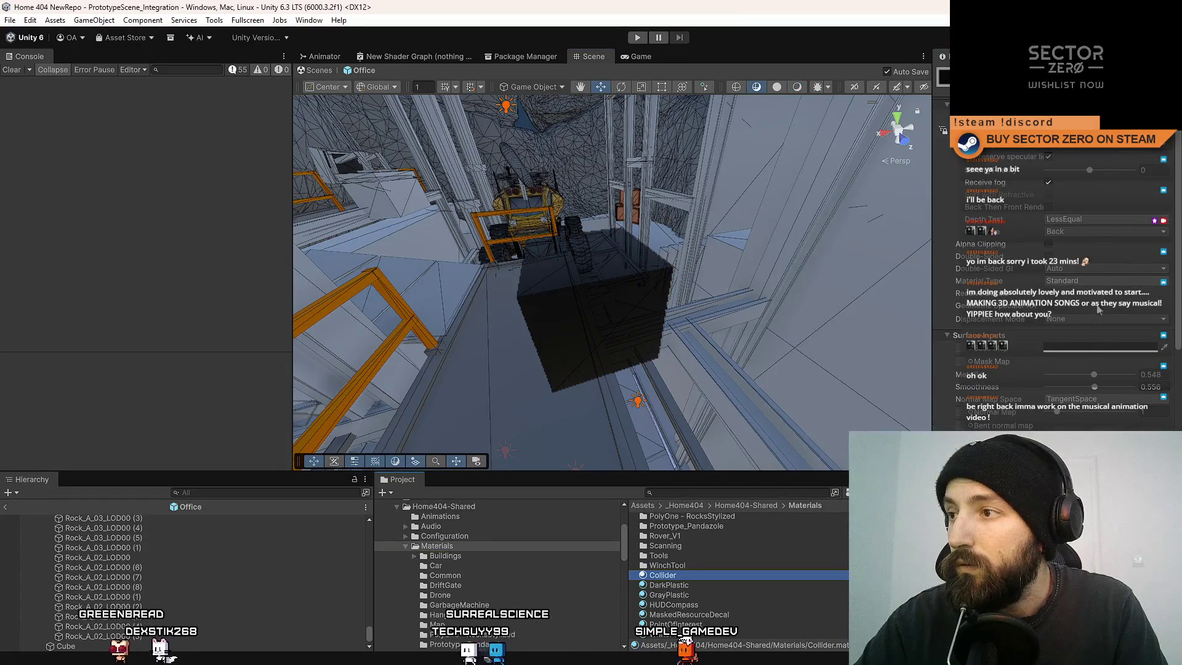
{"action": "left_click", "coordinate": [1099, 348]}
{"action": "left_click", "coordinate": [1078, 313]}
{"action": "left_click_drag", "start_coordinate": [1138, 328], "coordinate": [1095, 336]}
{"action": "left_click", "coordinate": [648, 319]}
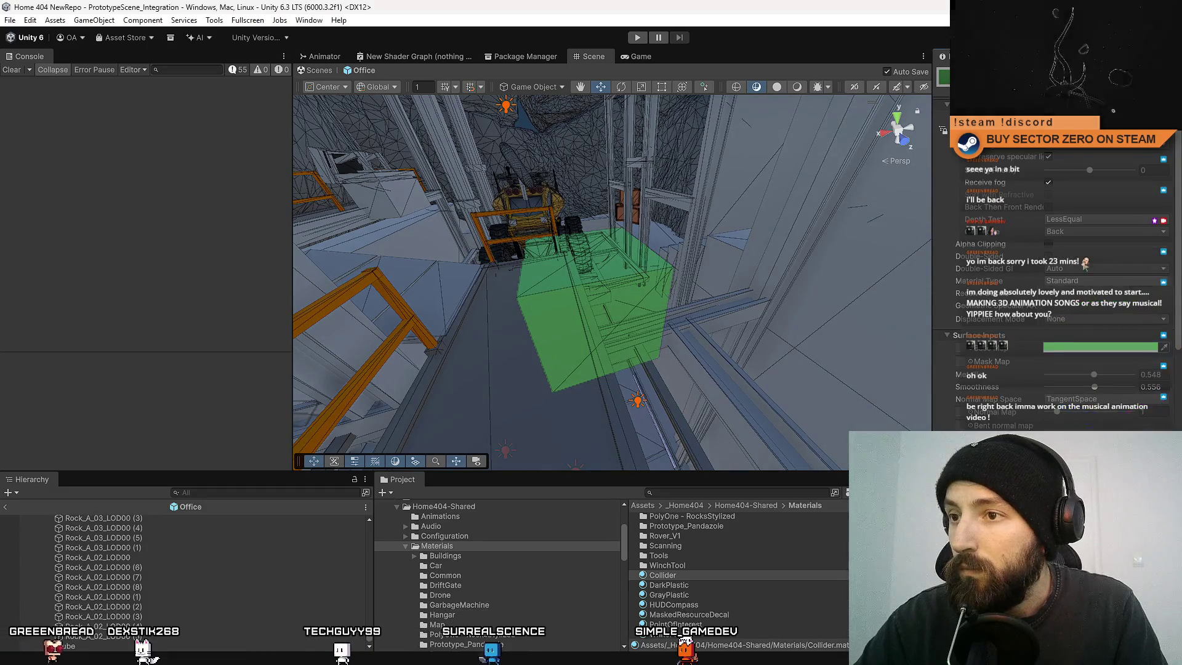
{"action": "key", "text": "f"}
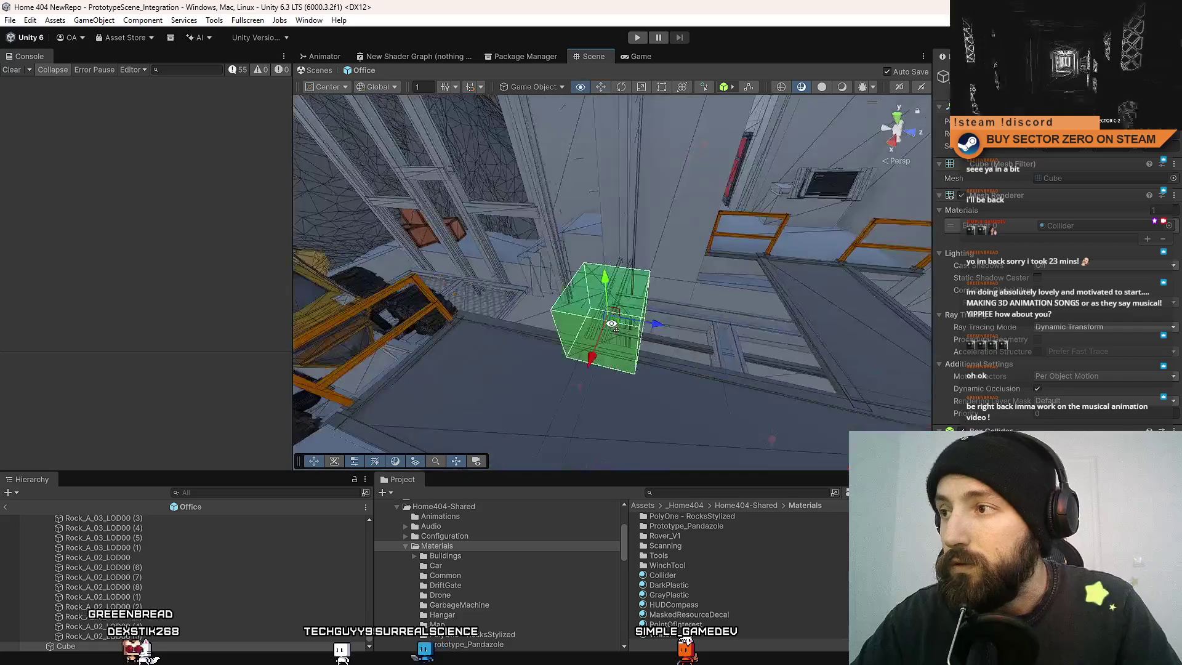
Drop the Collider material's Metallic and Smoothness to 0.
{"action": "left_click", "coordinate": [1087, 226]}
{"action": "left_click", "coordinate": [654, 576]}
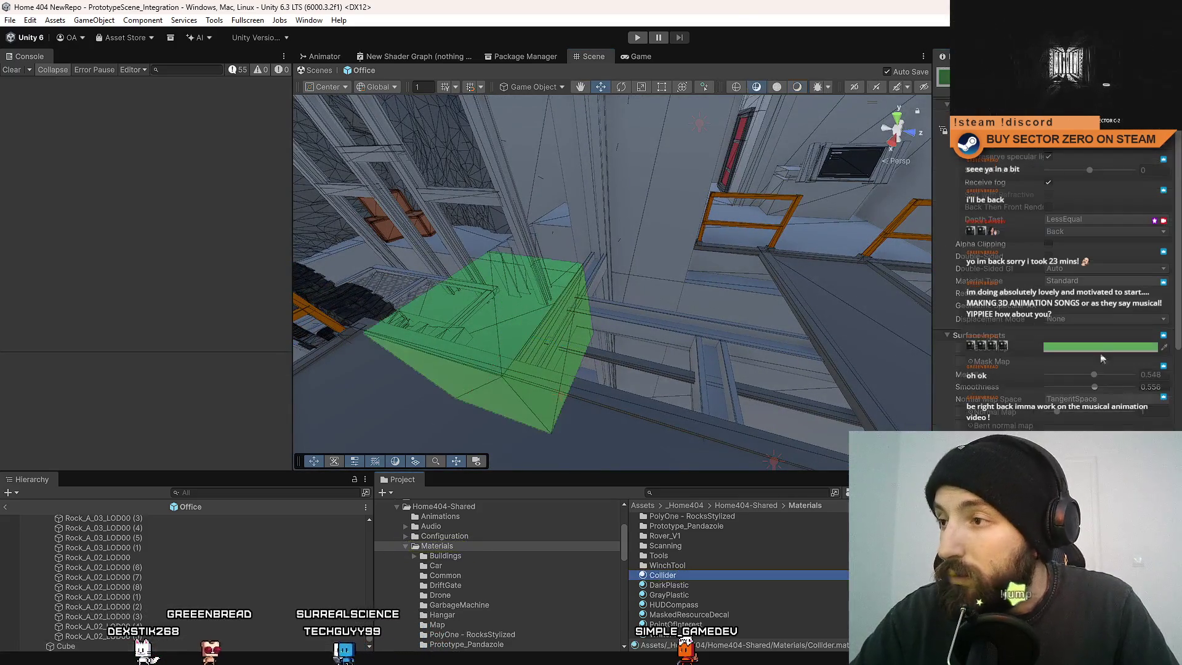
{"action": "left_click_drag", "start_coordinate": [1093, 375], "coordinate": [1011, 375]}
{"action": "left_click_drag", "start_coordinate": [1094, 388], "coordinate": [1018, 386]}
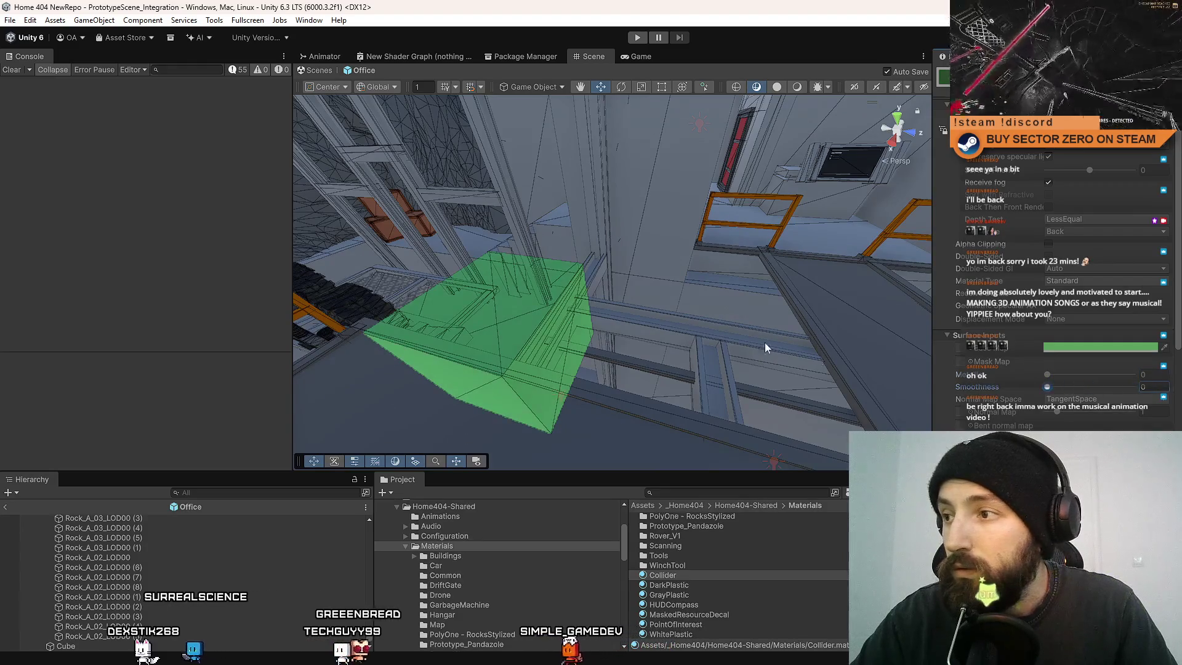
{"action": "left_click", "coordinate": [486, 345]}
{"action": "key", "text": "f"}
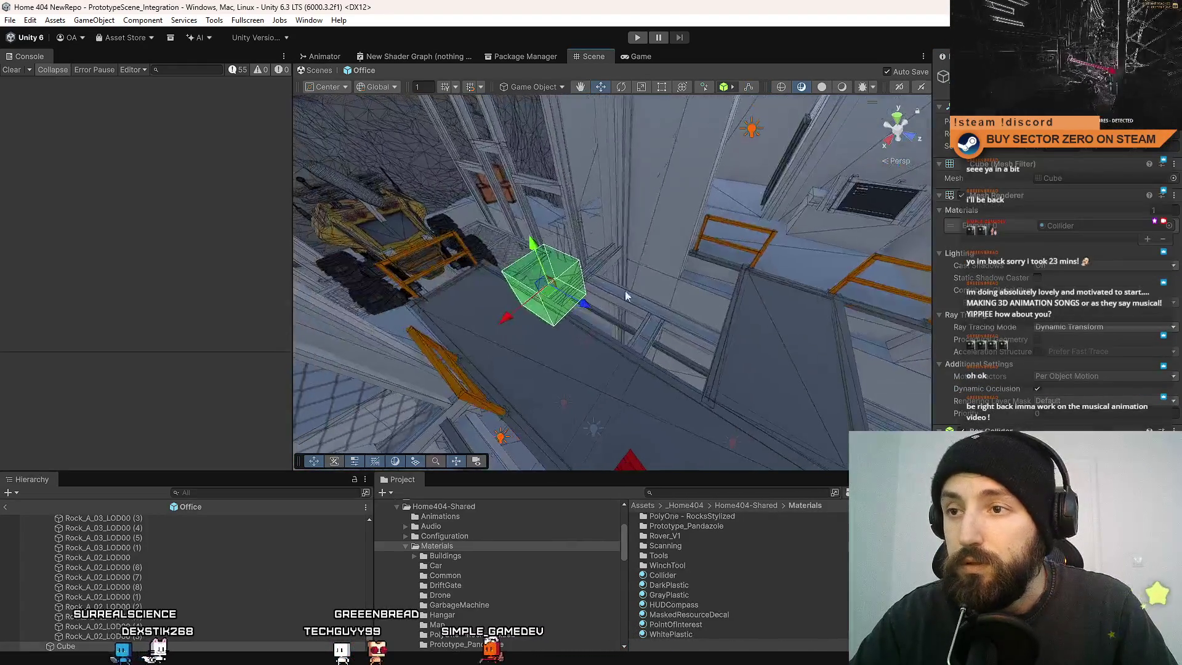
Move the cube further along the ramp and rename it InvisibleCollider.
{"action": "mouse_move", "coordinate": [581, 303]}
{"action": "left_mouse_down"}
{"action": "mouse_move", "coordinate": [726, 342]}
{"action": "mouse_move", "coordinate": [741, 325]}
{"action": "left_mouse_up"}
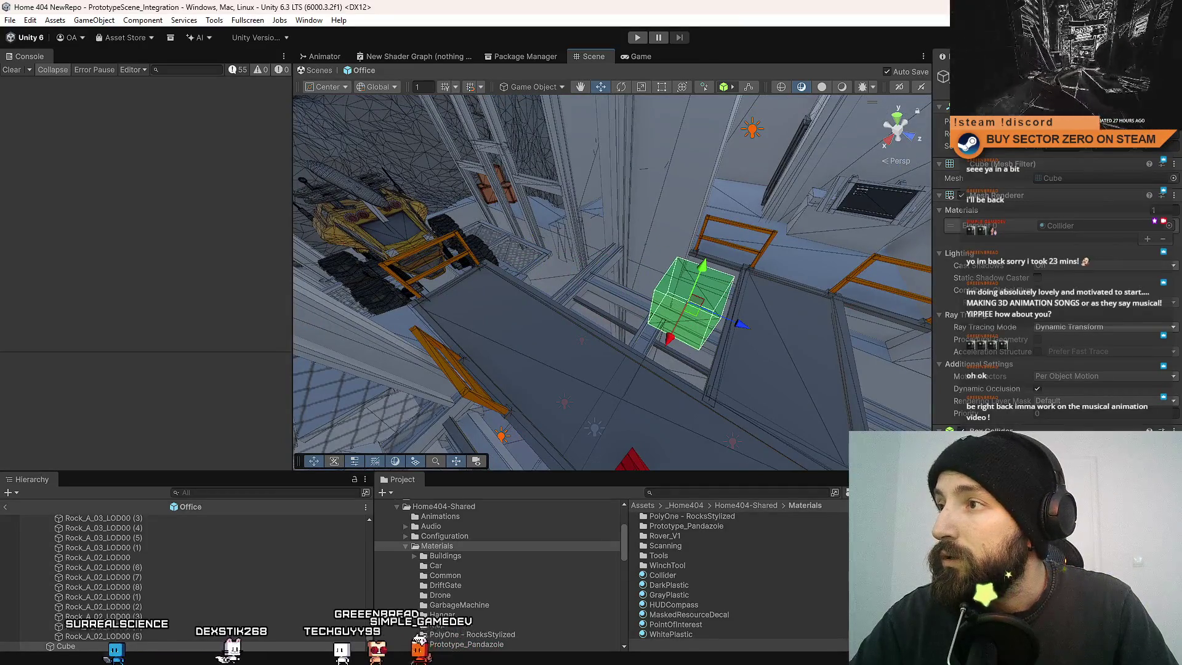
{"action": "left_click", "coordinate": [1108, 86]}
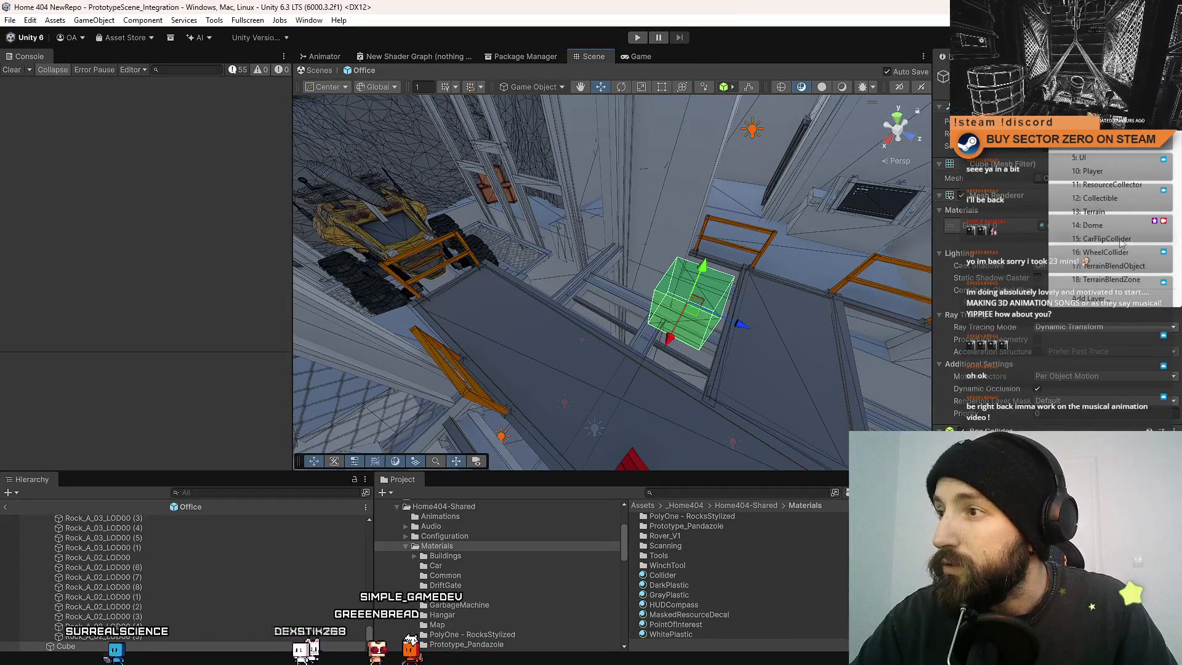
{"action": "key", "text": "Escape"}
{"action": "left_click_drag", "start_coordinate": [616, 277], "coordinate": [665, 301]}
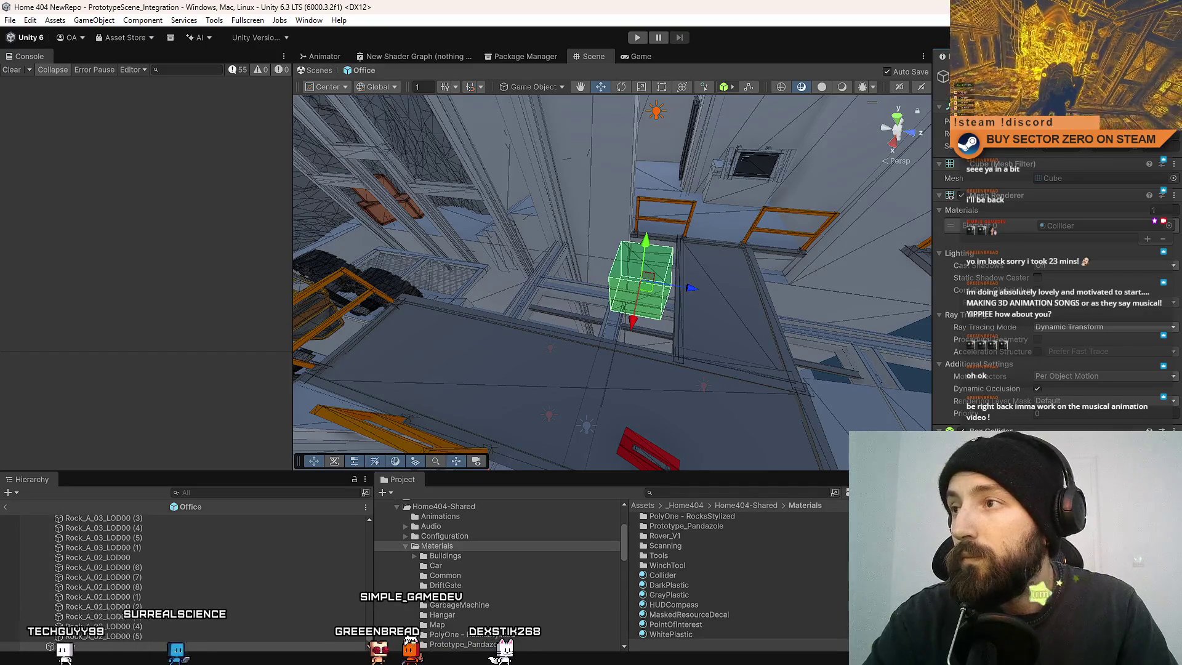
{"action": "key", "text": "Return"}
Raise the box, save the Office scene, and stretch the box along its length.
{"action": "mouse_move", "coordinate": [841, 271]}
{"action": "left_mouse_down"}
{"action": "mouse_move", "coordinate": [582, 265]}
{"action": "mouse_move", "coordinate": [581, 203]}
{"action": "mouse_move", "coordinate": [564, 213]}
{"action": "mouse_move", "coordinate": [660, 286]}
{"action": "mouse_move", "coordinate": [615, 258]}
{"action": "mouse_move", "coordinate": [627, 216]}
{"action": "mouse_move", "coordinate": [611, 209]}
{"action": "mouse_move", "coordinate": [611, 246]}
{"action": "left_mouse_up"}
{"action": "key", "text": "ctrl+s"}
{"action": "key", "text": "r"}
{"action": "key", "text": "w"}
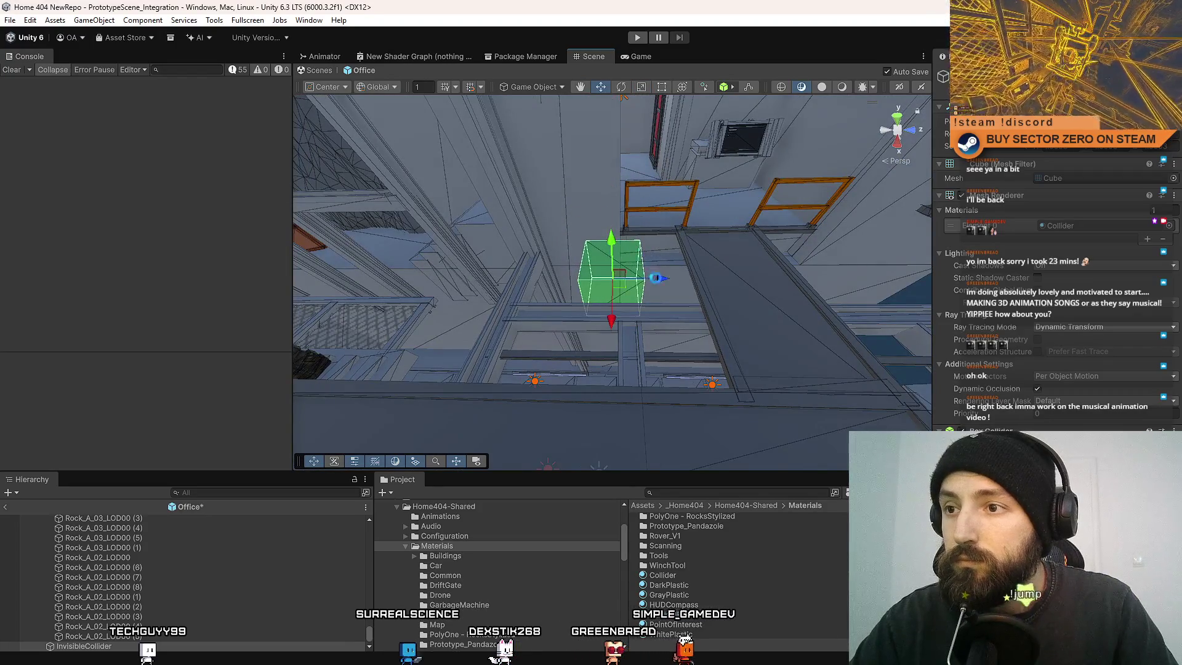
{"action": "mouse_move", "coordinate": [660, 283]}
{"action": "left_mouse_down"}
{"action": "mouse_move", "coordinate": [774, 285]}
{"action": "mouse_move", "coordinate": [744, 284]}
{"action": "left_mouse_up"}
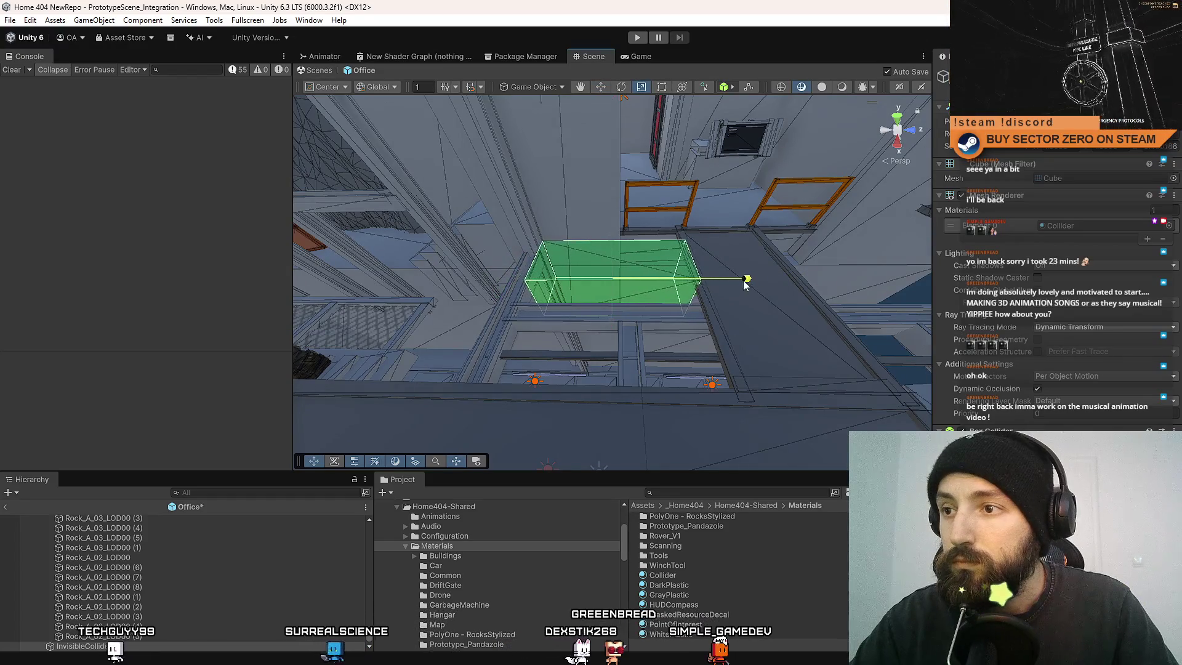
Raise the InvisibleCollider and scale it taller into a wall by the railing.
{"action": "left_click_drag", "start_coordinate": [603, 292], "coordinate": [705, 266]}
{"action": "key", "text": "w"}
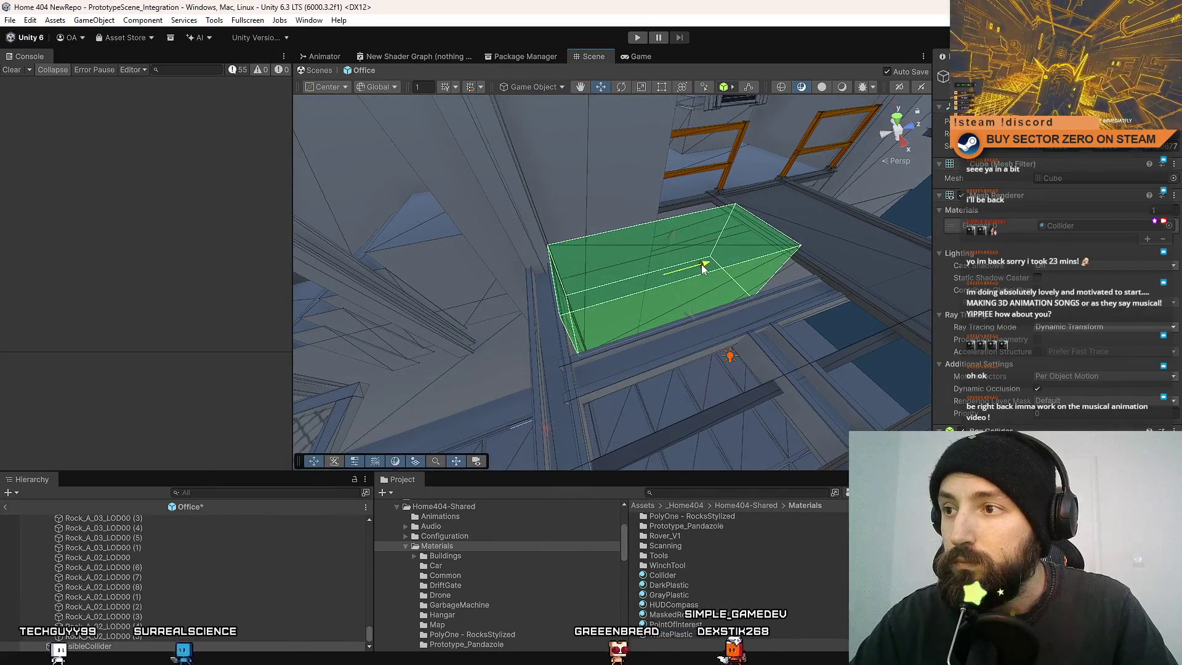
{"action": "mouse_move", "coordinate": [705, 266]}
{"action": "left_mouse_down"}
{"action": "mouse_move", "coordinate": [747, 282]}
{"action": "mouse_move", "coordinate": [582, 289]}
{"action": "left_mouse_up"}
{"action": "mouse_move", "coordinate": [659, 303]}
{"action": "left_mouse_down"}
{"action": "mouse_move", "coordinate": [855, 315]}
{"action": "mouse_move", "coordinate": [536, 338]}
{"action": "mouse_move", "coordinate": [830, 262]}
{"action": "mouse_move", "coordinate": [634, 271]}
{"action": "mouse_move", "coordinate": [629, 172]}
{"action": "mouse_move", "coordinate": [630, 183]}
{"action": "left_mouse_up"}
{"action": "key", "text": "r"}
{"action": "key", "text": "w"}
{"action": "key", "text": "r"}
{"action": "key", "text": "f"}
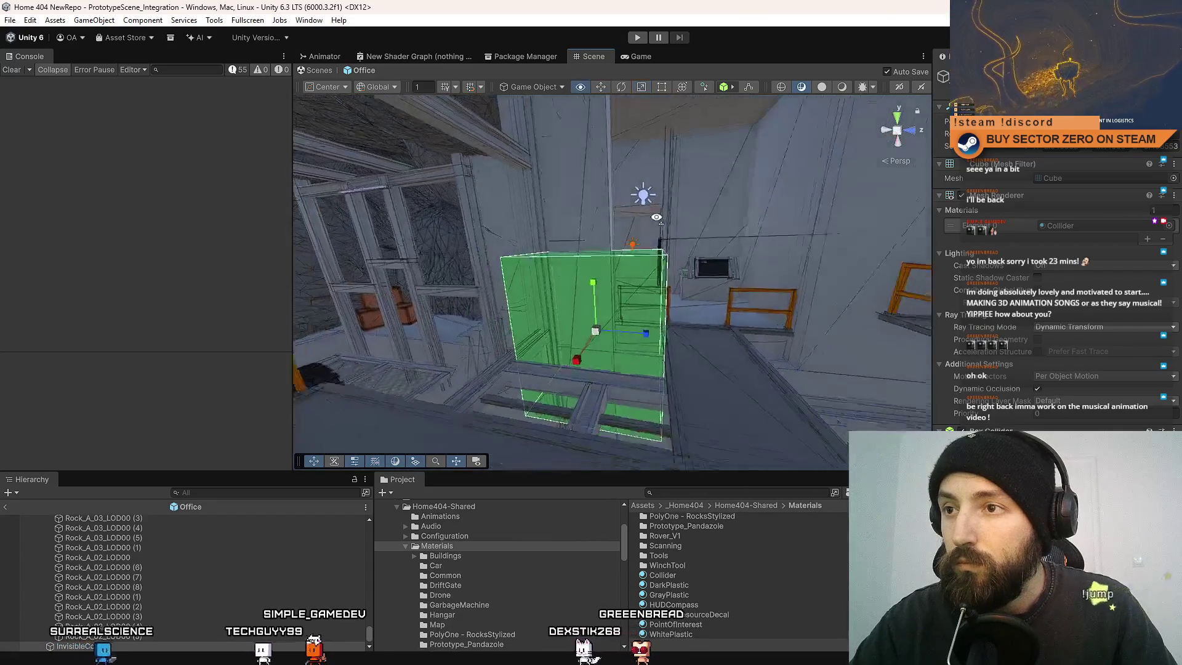
{"action": "mouse_move", "coordinate": [595, 283]}
{"action": "left_mouse_down"}
{"action": "mouse_move", "coordinate": [596, 203]}
{"action": "mouse_move", "coordinate": [571, 228]}
{"action": "mouse_move", "coordinate": [626, 218]}
{"action": "mouse_move", "coordinate": [603, 262]}
{"action": "mouse_move", "coordinate": [556, 259]}
{"action": "mouse_move", "coordinate": [738, 260]}
{"action": "left_mouse_up"}
{"action": "key", "text": "w"}
Slide the copied collider wall along X to the other side of the shaft.
{"action": "key", "text": "f"}
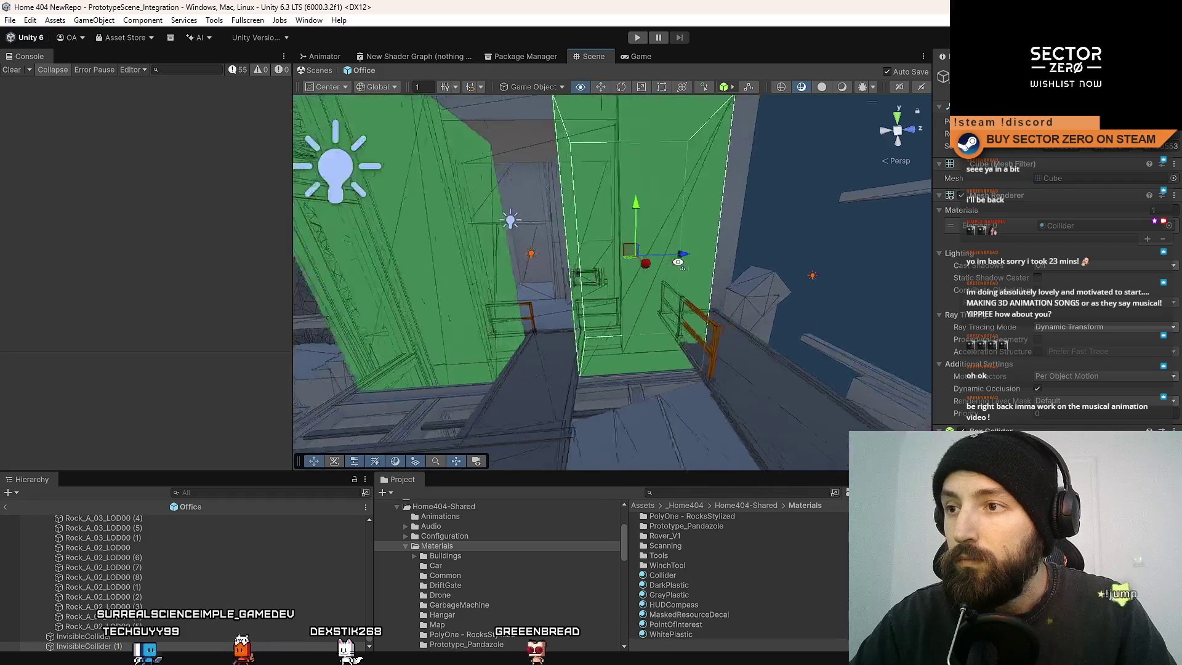
{"action": "key", "text": "r"}
{"action": "key", "text": "w"}
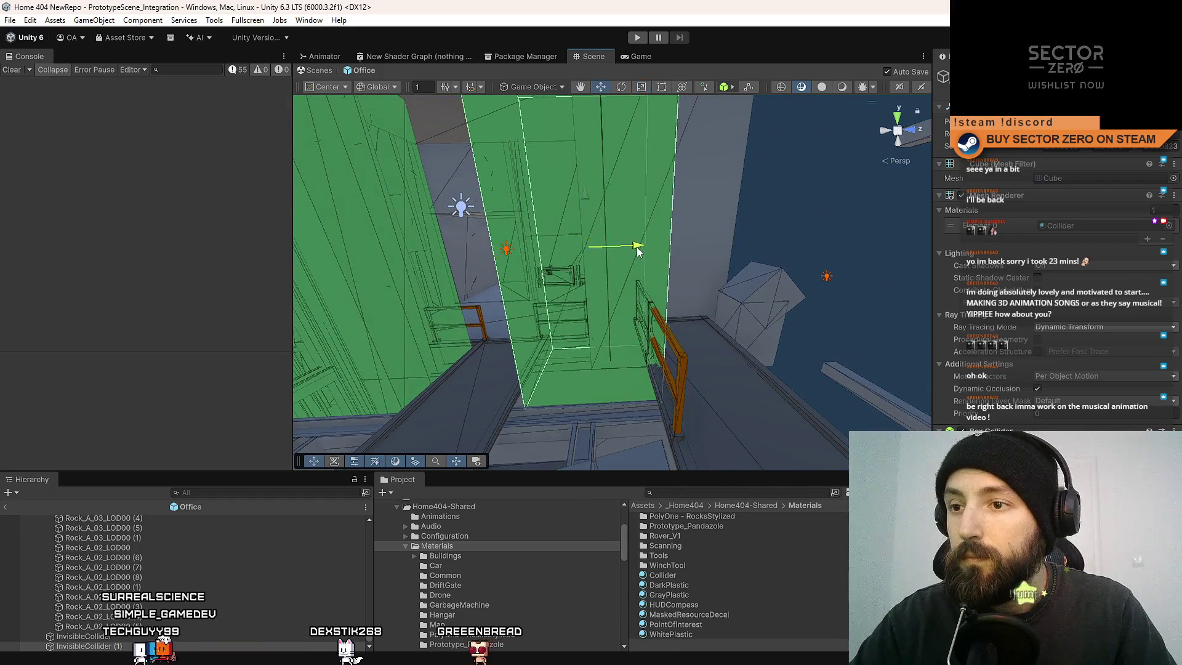
{"action": "mouse_move", "coordinate": [626, 245]}
{"action": "left_mouse_down"}
{"action": "mouse_move", "coordinate": [680, 279]}
{"action": "mouse_move", "coordinate": [821, 219]}
{"action": "mouse_move", "coordinate": [769, 252]}
{"action": "left_mouse_up"}
{"action": "left_click_drag", "start_coordinate": [584, 254], "coordinate": [778, 272]}
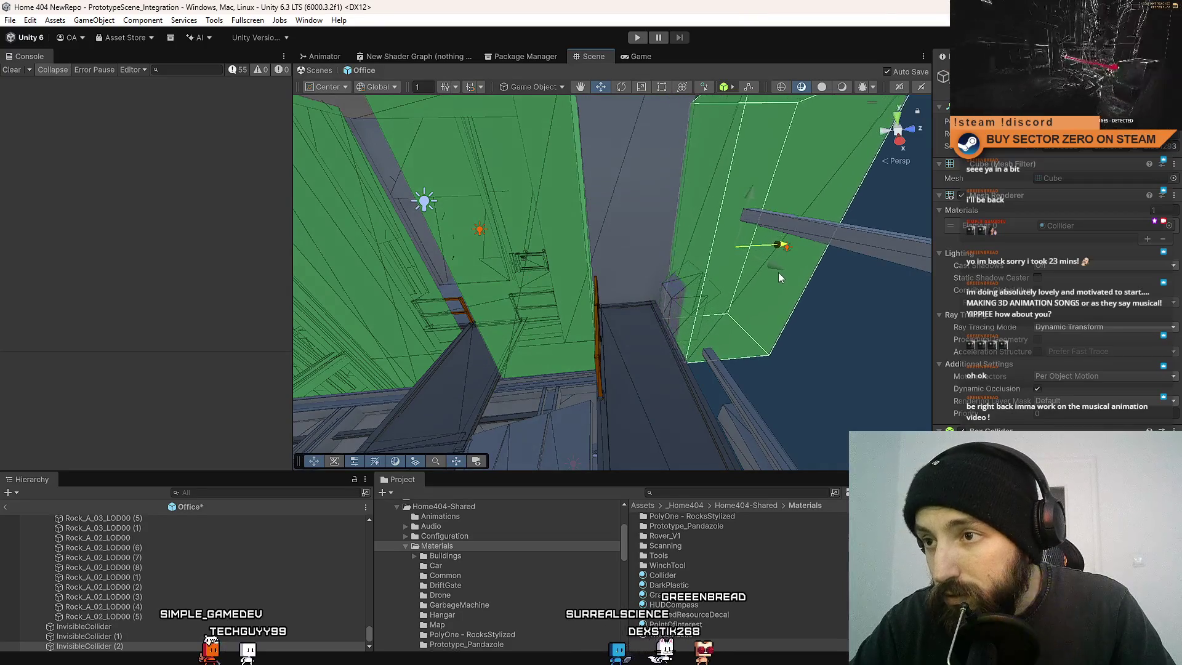
{"action": "mouse_move", "coordinate": [659, 287]}
{"action": "left_mouse_down"}
{"action": "mouse_move", "coordinate": [895, 301]}
{"action": "mouse_move", "coordinate": [644, 280]}
{"action": "left_mouse_up"}
{"action": "left_click_drag", "start_coordinate": [560, 263], "coordinate": [821, 269]}
{"action": "key", "text": "r"}
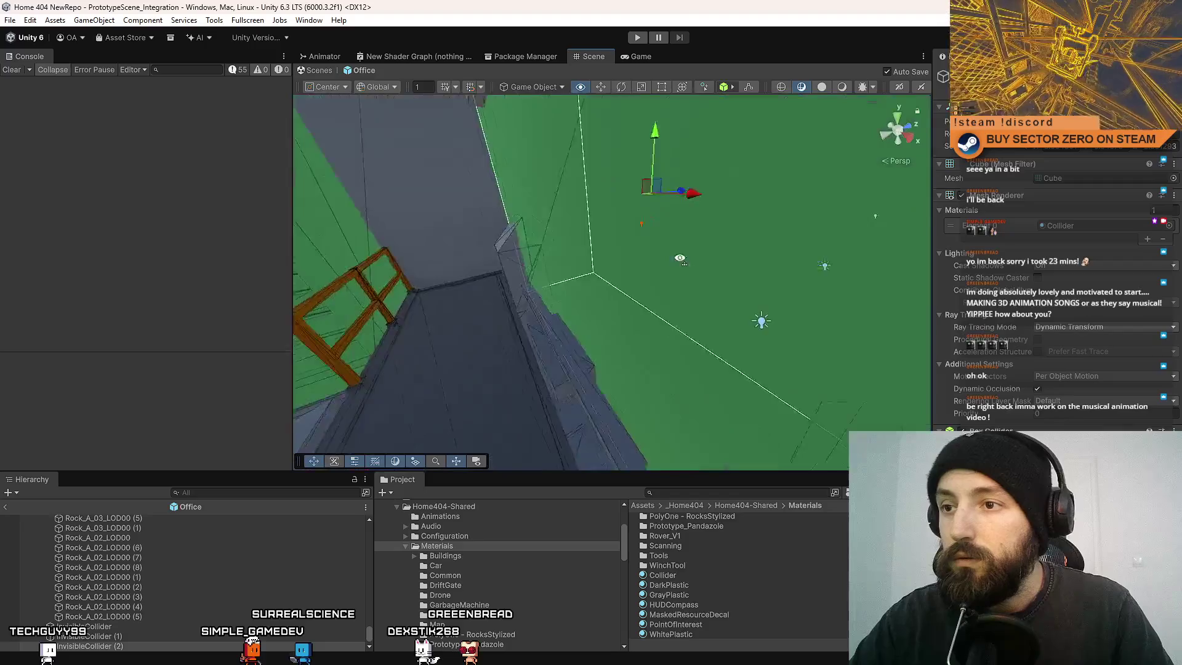
{"action": "mouse_move", "coordinate": [844, 295]}
{"action": "left_mouse_down"}
{"action": "mouse_move", "coordinate": [833, 324]}
{"action": "mouse_move", "coordinate": [681, 371]}
{"action": "mouse_move", "coordinate": [613, 376]}
{"action": "mouse_move", "coordinate": [743, 205]}
{"action": "mouse_move", "coordinate": [895, 270]}
{"action": "mouse_move", "coordinate": [554, 326]}
{"action": "mouse_move", "coordinate": [485, 228]}
{"action": "mouse_move", "coordinate": [575, 396]}
{"action": "mouse_move", "coordinate": [523, 396]}
{"action": "mouse_move", "coordinate": [777, 479]}
{"action": "mouse_move", "coordinate": [736, 450]}
{"action": "mouse_move", "coordinate": [614, 436]}
{"action": "mouse_move", "coordinate": [577, 402]}
{"action": "left_mouse_up"}
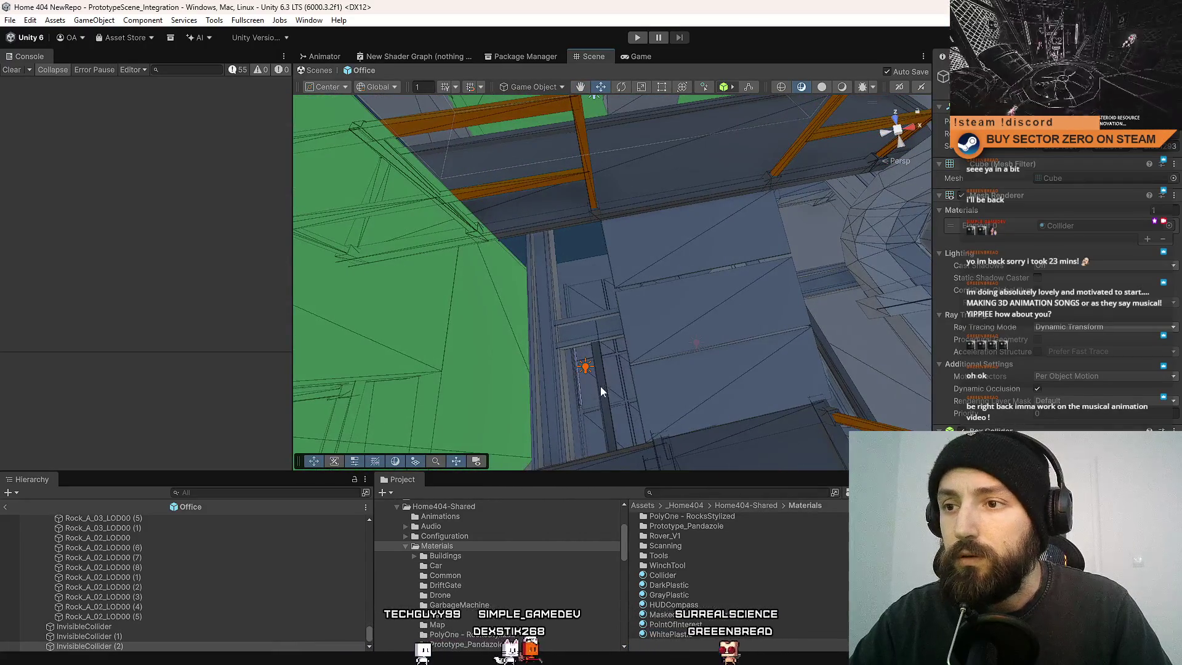
Inspect the metal Cube (60), then select and frame the pipe Cube (61).
{"action": "left_click", "coordinate": [600, 386]}
{"action": "key", "text": "f"}
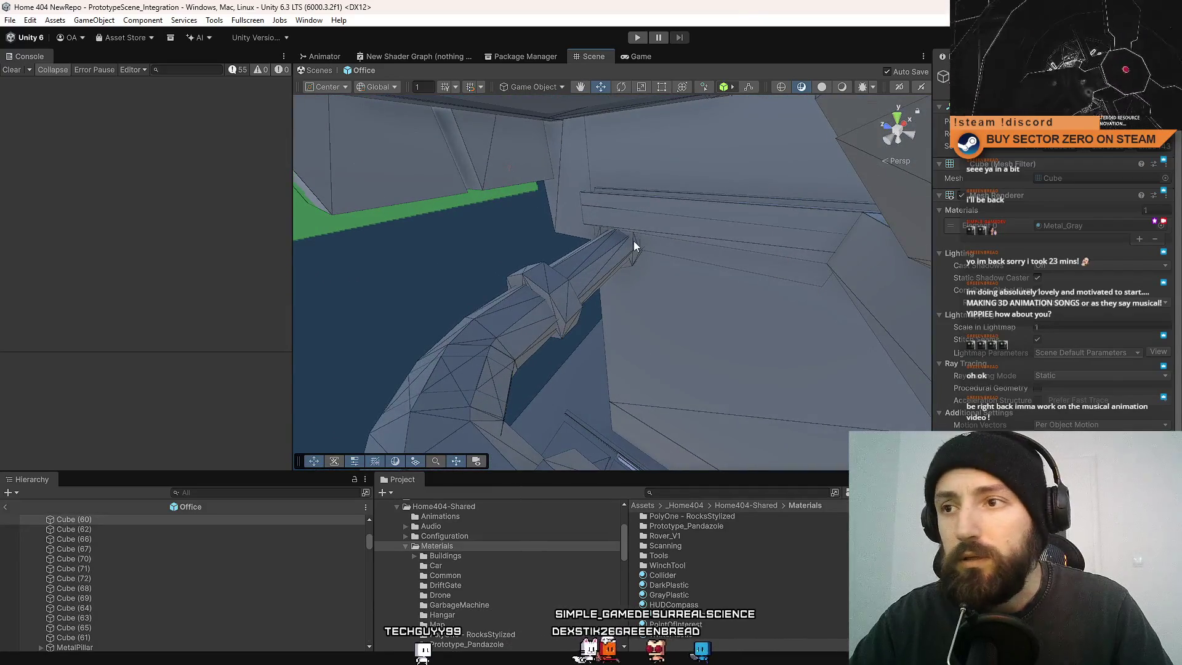
{"action": "mouse_move", "coordinate": [557, 257]}
{"action": "left_mouse_down"}
{"action": "mouse_move", "coordinate": [409, 332]}
{"action": "mouse_move", "coordinate": [751, 248]}
{"action": "mouse_move", "coordinate": [589, 198]}
{"action": "mouse_move", "coordinate": [664, 339]}
{"action": "mouse_move", "coordinate": [449, 363]}
{"action": "mouse_move", "coordinate": [422, 400]}
{"action": "mouse_move", "coordinate": [480, 382]}
{"action": "mouse_move", "coordinate": [470, 287]}
{"action": "mouse_move", "coordinate": [325, 308]}
{"action": "mouse_move", "coordinate": [654, 320]}
{"action": "mouse_move", "coordinate": [625, 277]}
{"action": "mouse_move", "coordinate": [341, 235]}
{"action": "mouse_move", "coordinate": [339, 274]}
{"action": "mouse_move", "coordinate": [587, 318]}
{"action": "left_mouse_up"}
{"action": "left_click", "coordinate": [632, 328]}
{"action": "key", "text": "f"}
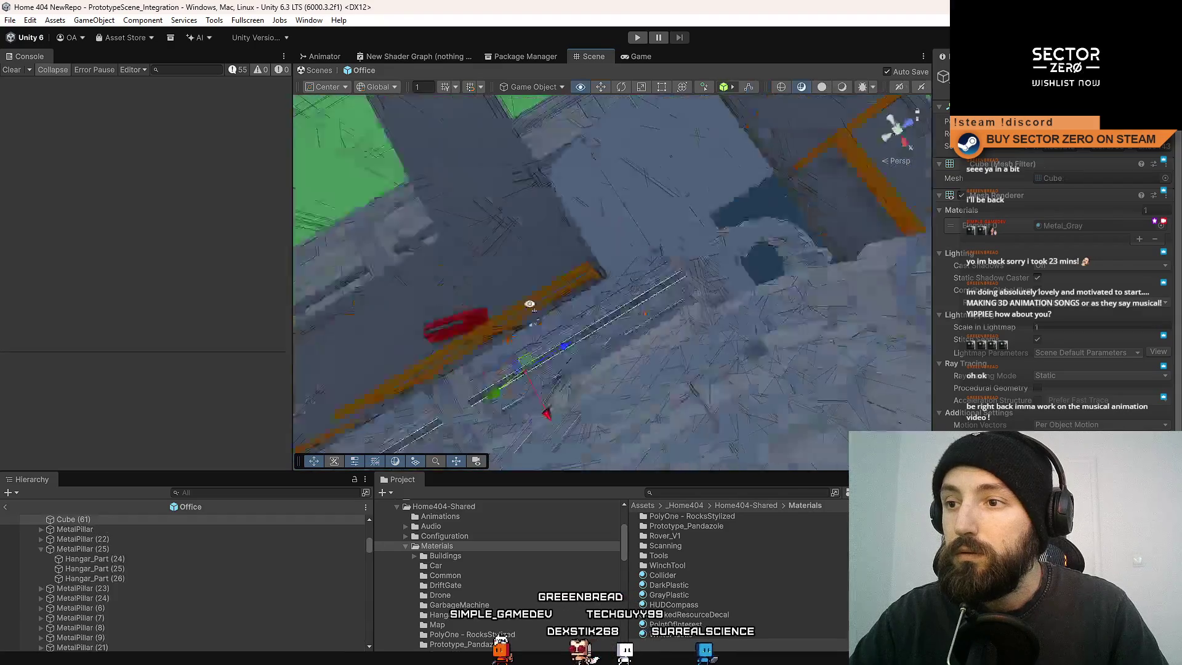
Shift the pipe right and up, save, and tilt it to a steeper diagonal.
{"action": "left_click_drag", "start_coordinate": [569, 311], "coordinate": [787, 280]}
{"action": "key", "text": "ctrl+s"}
{"action": "mouse_move", "coordinate": [509, 247]}
{"action": "left_mouse_down"}
{"action": "mouse_move", "coordinate": [566, 247]}
{"action": "mouse_move", "coordinate": [619, 280]}
{"action": "left_mouse_up"}
{"action": "key", "text": "e"}
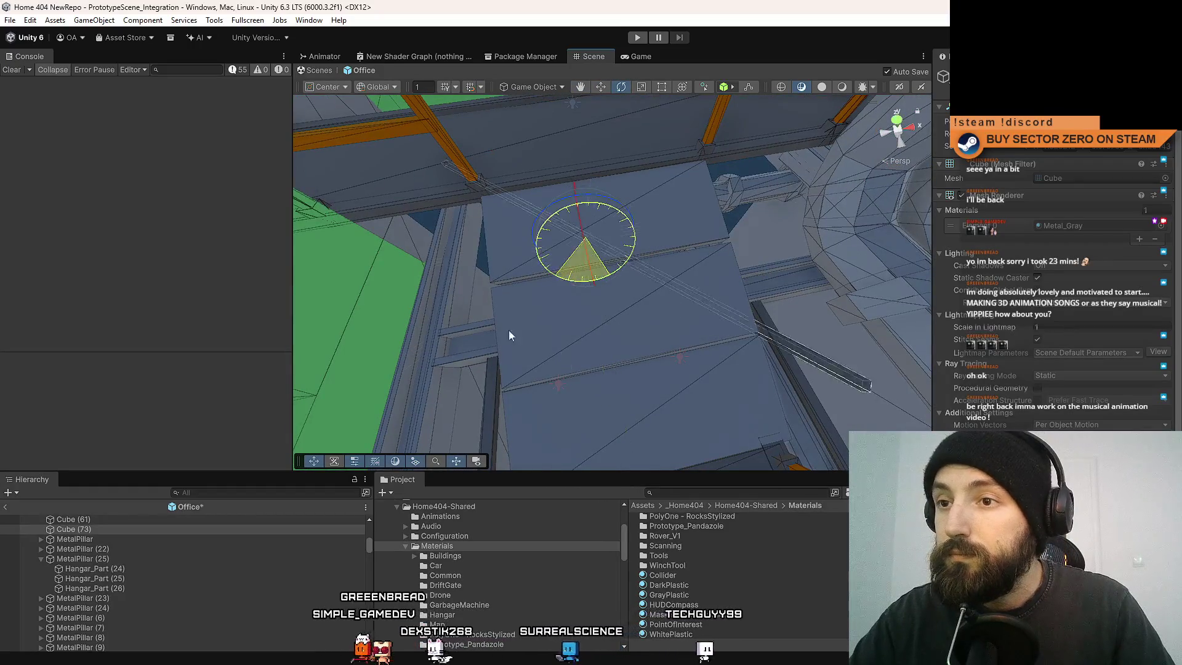
{"action": "mouse_move", "coordinate": [577, 295]}
{"action": "left_mouse_down"}
{"action": "mouse_move", "coordinate": [619, 275]}
{"action": "mouse_move", "coordinate": [609, 286]}
{"action": "left_mouse_up"}
{"action": "key", "text": "f"}
{"action": "key", "text": "w"}
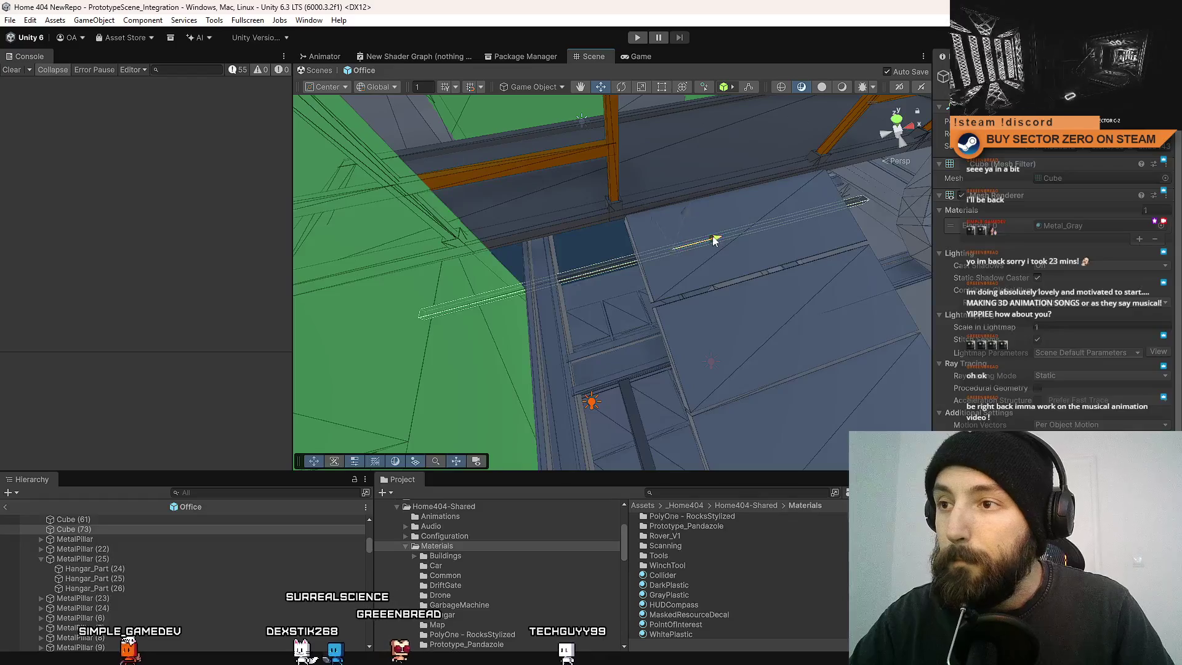
Slide the pipe left along X, duplicate it as Cube (74), and save.
{"action": "mouse_move", "coordinate": [749, 304]}
{"action": "left_mouse_down"}
{"action": "mouse_move", "coordinate": [800, 246]}
{"action": "mouse_move", "coordinate": [935, 177]}
{"action": "mouse_move", "coordinate": [1001, 399]}
{"action": "left_mouse_up"}
{"action": "mouse_move", "coordinate": [576, 257]}
{"action": "left_mouse_down"}
{"action": "mouse_move", "coordinate": [456, 256]}
{"action": "mouse_move", "coordinate": [359, 194]}
{"action": "mouse_move", "coordinate": [623, 219]}
{"action": "mouse_move", "coordinate": [572, 195]}
{"action": "mouse_move", "coordinate": [659, 172]}
{"action": "mouse_move", "coordinate": [559, 230]}
{"action": "mouse_move", "coordinate": [714, 298]}
{"action": "mouse_move", "coordinate": [528, 335]}
{"action": "mouse_move", "coordinate": [351, 253]}
{"action": "mouse_move", "coordinate": [224, 242]}
{"action": "mouse_move", "coordinate": [135, 158]}
{"action": "mouse_move", "coordinate": [137, 263]}
{"action": "mouse_move", "coordinate": [223, 214]}
{"action": "mouse_move", "coordinate": [225, 286]}
{"action": "mouse_move", "coordinate": [545, 272]}
{"action": "mouse_move", "coordinate": [622, 239]}
{"action": "left_mouse_up"}
{"action": "key", "text": "ctrl+s"}
{"action": "key", "text": "ctrl+d"}
{"action": "key", "text": "ctrl+s"}
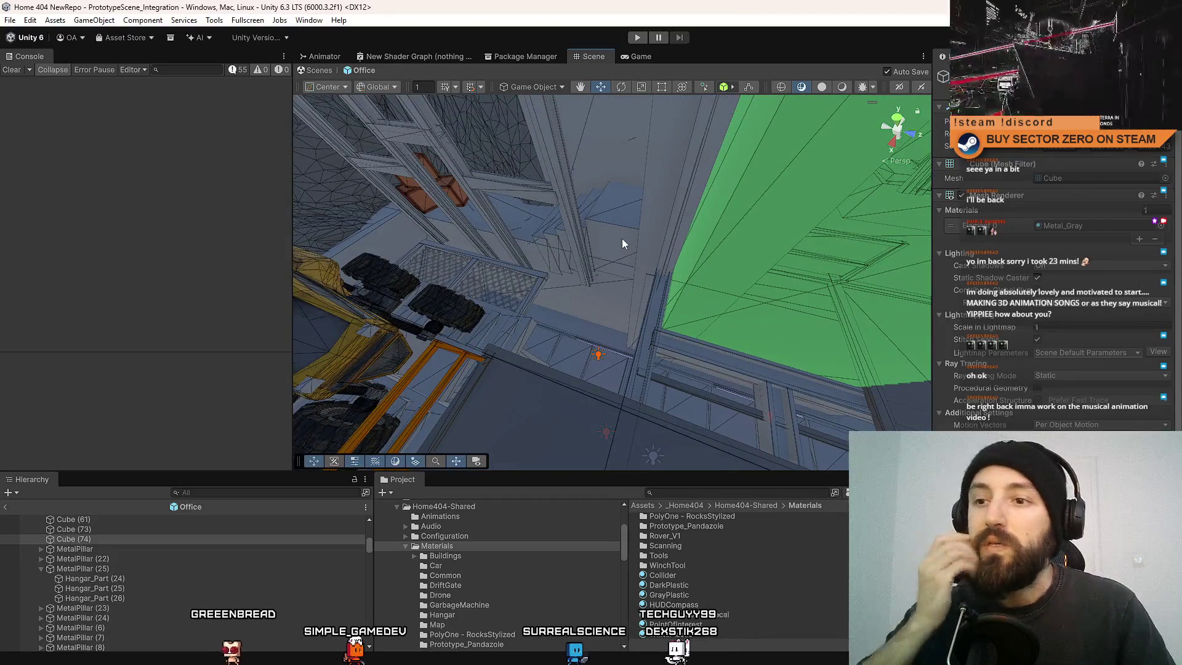
Select the InvisibleCollider box among the green collider walls.
{"action": "mouse_move", "coordinate": [601, 172]}
{"action": "left_mouse_down"}
{"action": "mouse_move", "coordinate": [784, 277]}
{"action": "mouse_move", "coordinate": [683, 320]}
{"action": "mouse_move", "coordinate": [628, 323]}
{"action": "mouse_move", "coordinate": [785, 291]}
{"action": "mouse_move", "coordinate": [680, 281]}
{"action": "left_mouse_up"}
{"action": "left_click", "coordinate": [680, 281]}
{"action": "mouse_move", "coordinate": [689, 240]}
{"action": "left_mouse_down"}
{"action": "mouse_move", "coordinate": [696, 195]}
{"action": "mouse_move", "coordinate": [762, 186]}
{"action": "left_mouse_up"}
Stretch a green collider box taller beside the rover, move it right, and save.
{"action": "left_click_drag", "start_coordinate": [842, 168], "coordinate": [305, 230]}
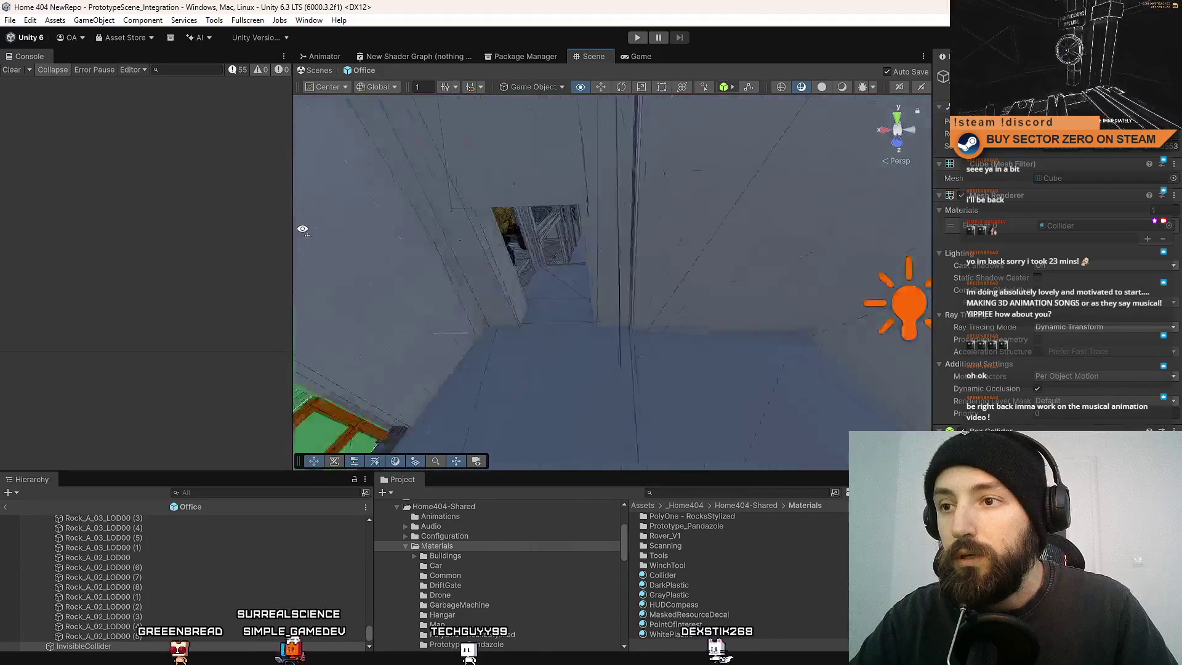
{"action": "mouse_move", "coordinate": [312, 184]}
{"action": "left_mouse_down"}
{"action": "mouse_move", "coordinate": [292, 158]}
{"action": "mouse_move", "coordinate": [693, 311]}
{"action": "mouse_move", "coordinate": [557, 284]}
{"action": "mouse_move", "coordinate": [636, 284]}
{"action": "left_mouse_up"}
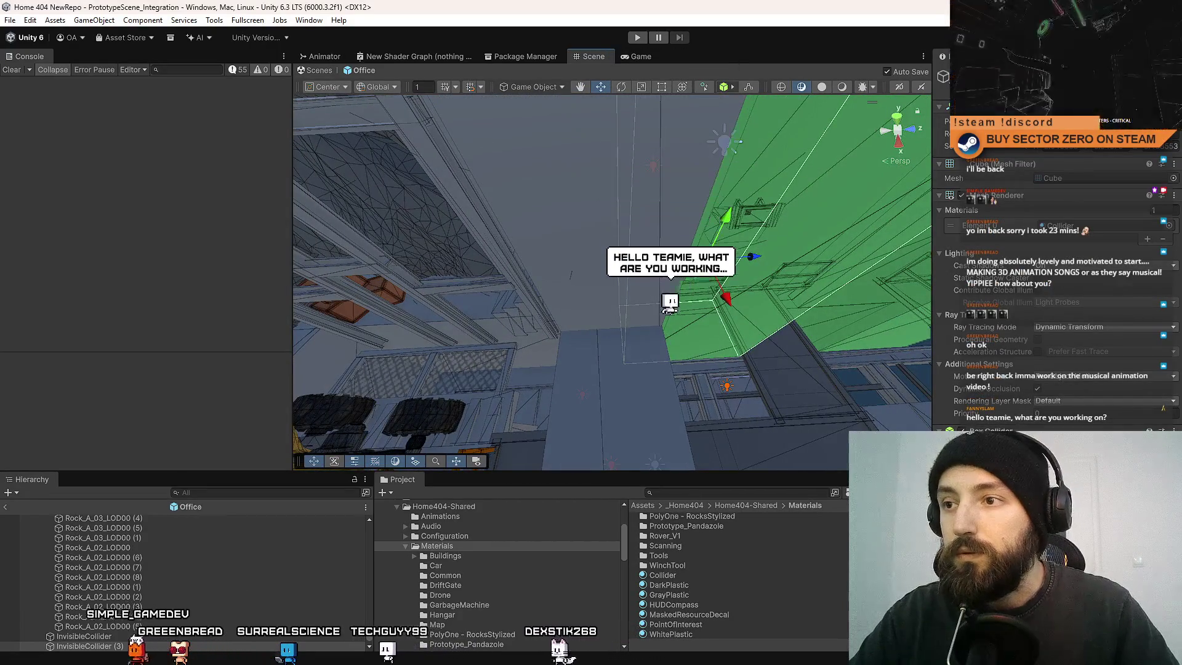
{"action": "mouse_move", "coordinate": [591, 285]}
{"action": "left_mouse_down"}
{"action": "mouse_move", "coordinate": [864, 275]}
{"action": "mouse_move", "coordinate": [577, 271]}
{"action": "mouse_move", "coordinate": [671, 232]}
{"action": "left_mouse_up"}
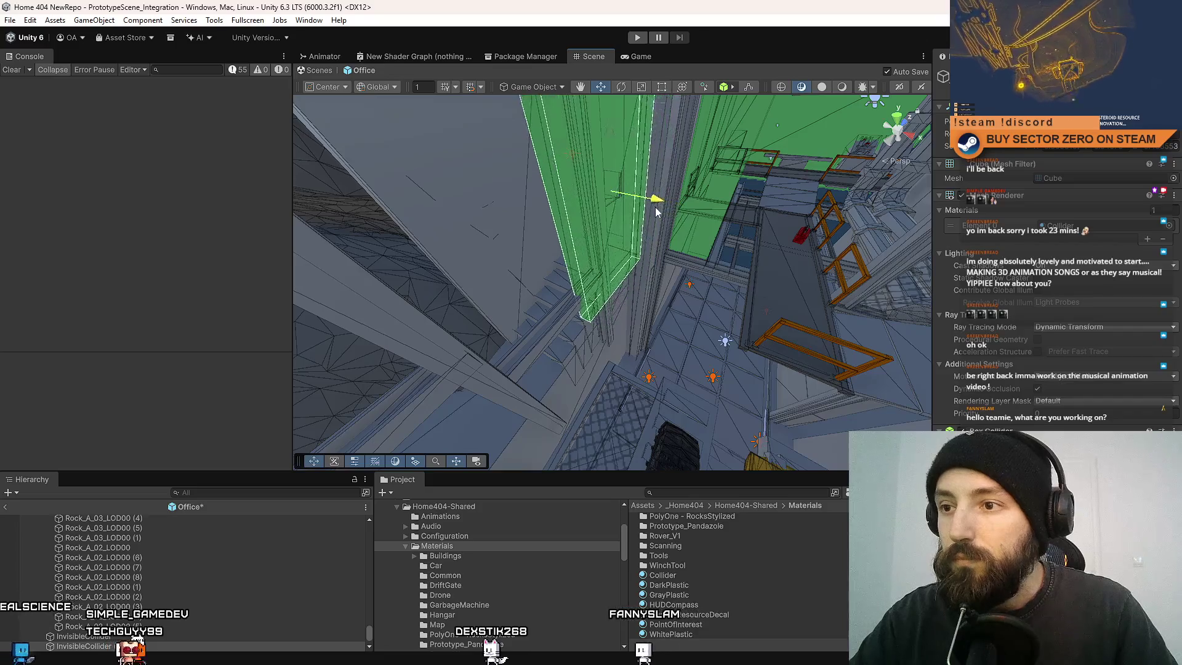
{"action": "mouse_move", "coordinate": [737, 272]}
{"action": "left_mouse_down"}
{"action": "mouse_move", "coordinate": [979, 320]}
{"action": "mouse_move", "coordinate": [769, 246]}
{"action": "left_mouse_up"}
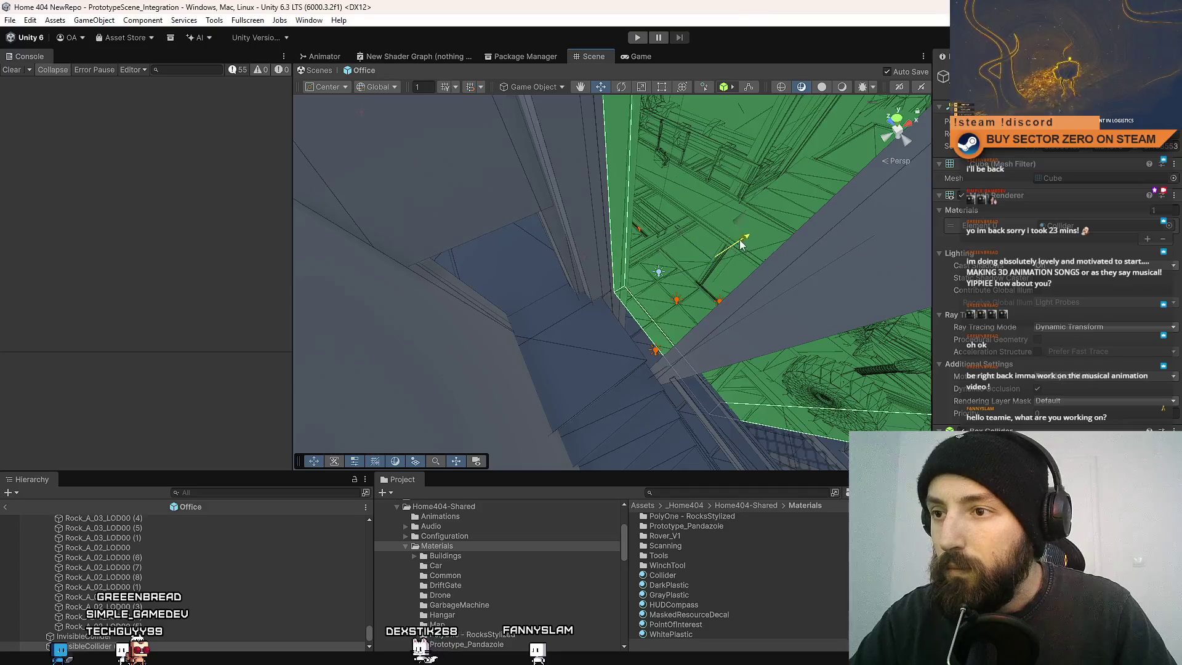
{"action": "scroll", "coordinate": [714, 253], "scroll_direction": "up", "scroll_amount": 1}
{"action": "mouse_move", "coordinate": [689, 252]}
{"action": "left_mouse_down"}
{"action": "mouse_move", "coordinate": [429, 244]}
{"action": "mouse_move", "coordinate": [448, 205]}
{"action": "mouse_move", "coordinate": [706, 261]}
{"action": "left_mouse_up"}
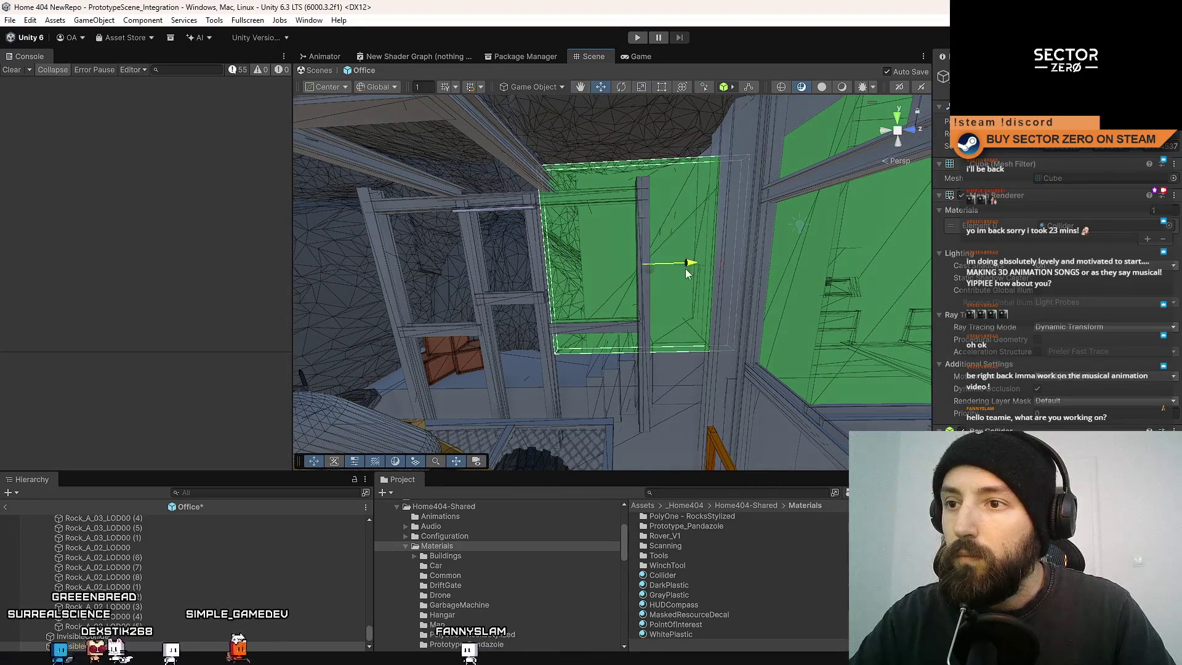
{"action": "left_click_drag", "start_coordinate": [638, 219], "coordinate": [636, 189]}
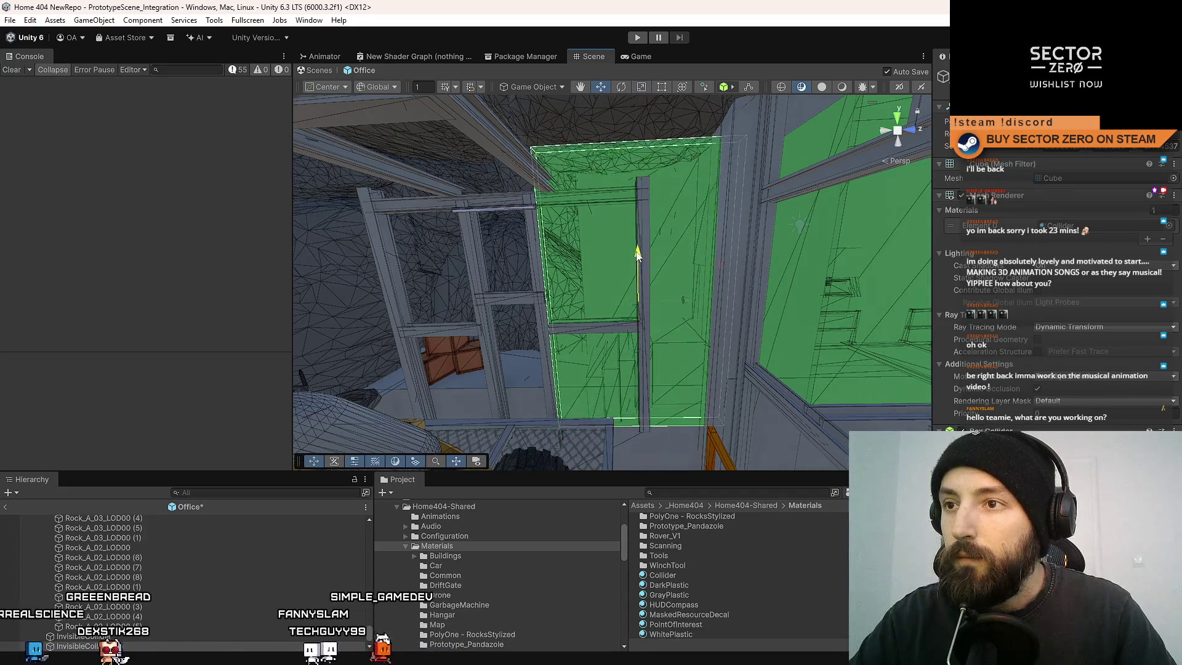
{"action": "mouse_move", "coordinate": [733, 246]}
{"action": "left_mouse_down"}
{"action": "mouse_move", "coordinate": [824, 277]}
{"action": "mouse_move", "coordinate": [563, 308]}
{"action": "mouse_move", "coordinate": [560, 321]}
{"action": "mouse_move", "coordinate": [385, 222]}
{"action": "mouse_move", "coordinate": [396, 264]}
{"action": "mouse_move", "coordinate": [499, 229]}
{"action": "mouse_move", "coordinate": [381, 320]}
{"action": "mouse_move", "coordinate": [307, 400]}
{"action": "mouse_move", "coordinate": [256, 488]}
{"action": "mouse_move", "coordinate": [476, 438]}
{"action": "mouse_move", "coordinate": [707, 506]}
{"action": "mouse_move", "coordinate": [414, 510]}
{"action": "mouse_move", "coordinate": [443, 431]}
{"action": "mouse_move", "coordinate": [591, 283]}
{"action": "left_mouse_up"}
{"action": "key", "text": "ctrl+s"}
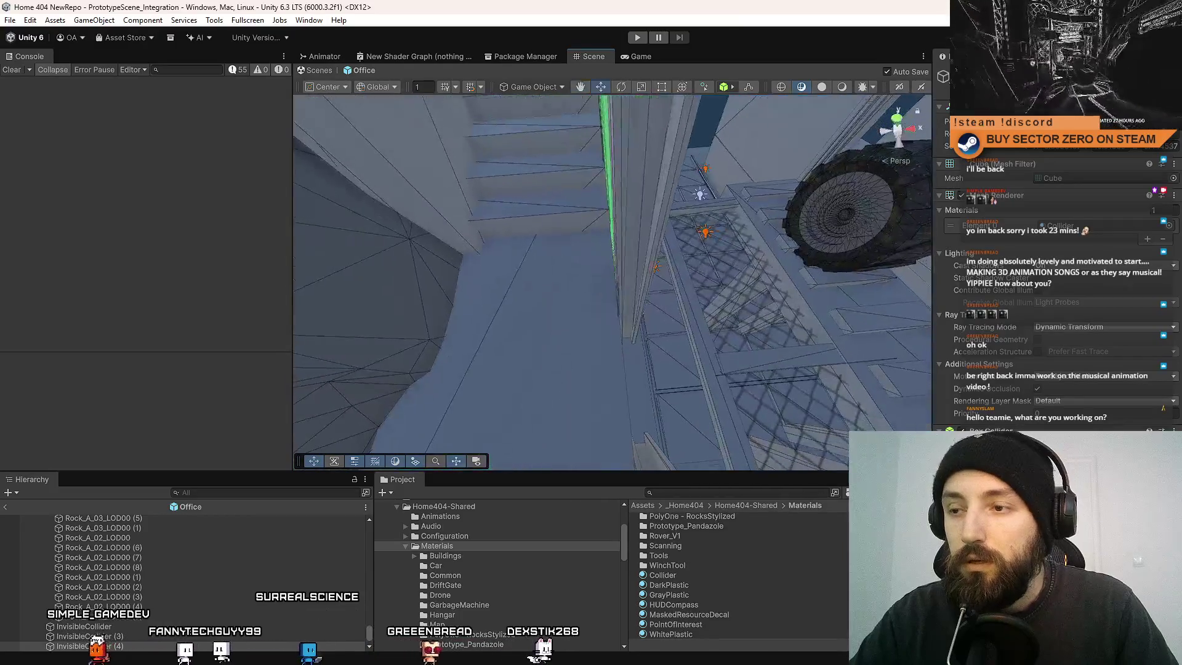
Look along the green wall past the doorway and select another cube.
{"action": "mouse_move", "coordinate": [617, 380]}
{"action": "left_mouse_down"}
{"action": "mouse_move", "coordinate": [943, 259]}
{"action": "mouse_move", "coordinate": [881, 182]}
{"action": "mouse_move", "coordinate": [487, 284]}
{"action": "mouse_move", "coordinate": [754, 317]}
{"action": "mouse_move", "coordinate": [728, 264]}
{"action": "mouse_move", "coordinate": [215, 417]}
{"action": "mouse_move", "coordinate": [291, 419]}
{"action": "mouse_move", "coordinate": [286, 432]}
{"action": "mouse_move", "coordinate": [161, 377]}
{"action": "mouse_move", "coordinate": [576, 277]}
{"action": "mouse_move", "coordinate": [525, 376]}
{"action": "mouse_move", "coordinate": [565, 255]}
{"action": "mouse_move", "coordinate": [612, 188]}
{"action": "mouse_move", "coordinate": [636, 330]}
{"action": "mouse_move", "coordinate": [549, 288]}
{"action": "left_mouse_up"}
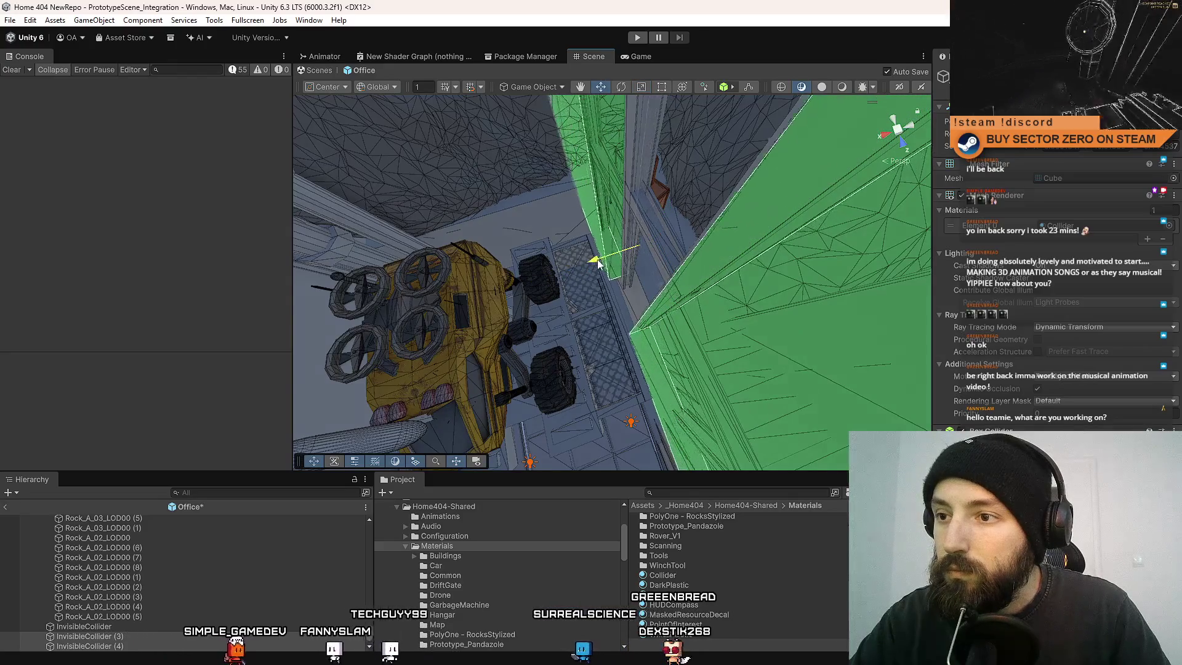
{"action": "mouse_move", "coordinate": [591, 289]}
{"action": "left_mouse_down"}
{"action": "mouse_move", "coordinate": [615, 283]}
{"action": "mouse_move", "coordinate": [216, 294]}
{"action": "mouse_move", "coordinate": [76, 268]}
{"action": "mouse_move", "coordinate": [449, 248]}
{"action": "mouse_move", "coordinate": [554, 255]}
{"action": "mouse_move", "coordinate": [564, 271]}
{"action": "mouse_move", "coordinate": [651, 218]}
{"action": "left_mouse_up"}
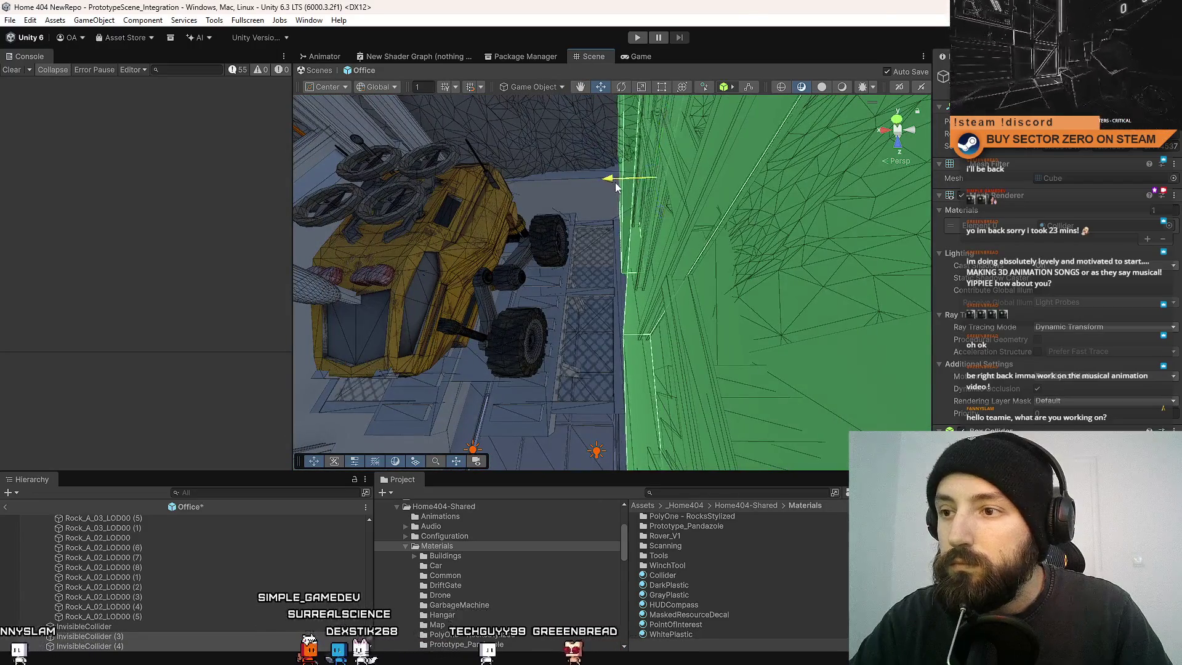
{"action": "left_click_drag", "start_coordinate": [595, 245], "coordinate": [663, 268]}
{"action": "left_click", "coordinate": [638, 289]}
Select the green collider and view it close to the rover's wheel from above.
{"action": "key", "text": "f"}
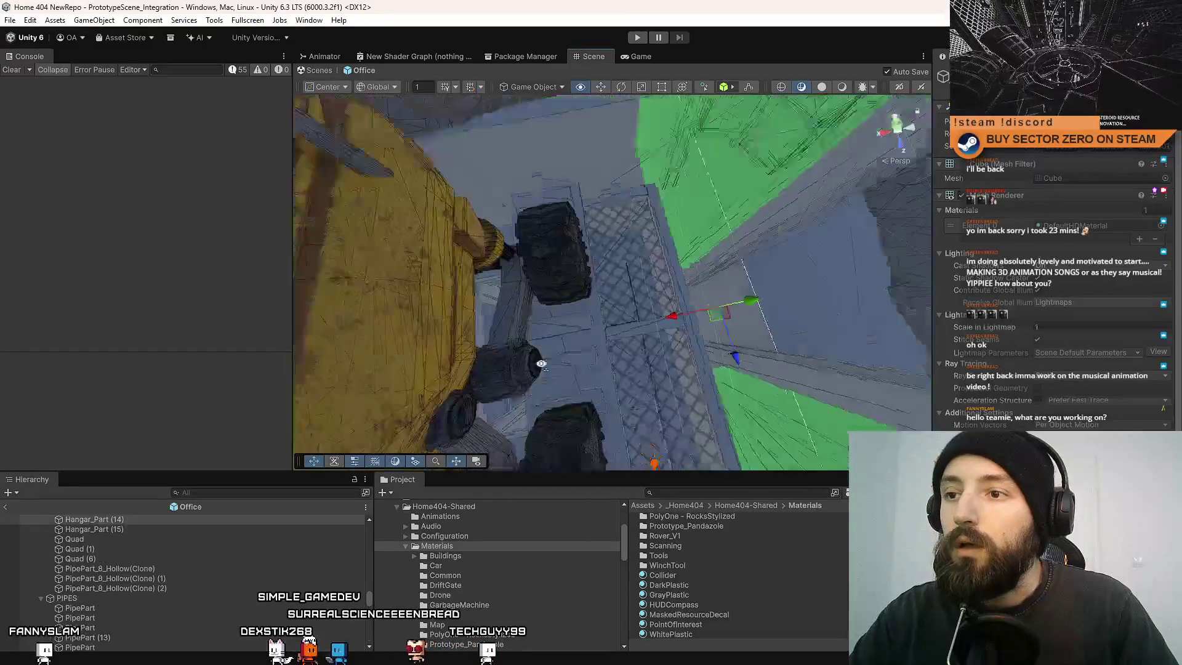
{"action": "left_click_drag", "start_coordinate": [688, 296], "coordinate": [909, 360]}
{"action": "left_click", "coordinate": [669, 277]}
{"action": "mouse_move", "coordinate": [670, 276]}
{"action": "left_mouse_down"}
{"action": "mouse_move", "coordinate": [309, 321]}
{"action": "mouse_move", "coordinate": [117, 302]}
{"action": "mouse_move", "coordinate": [265, 247]}
{"action": "mouse_move", "coordinate": [349, 272]}
{"action": "mouse_move", "coordinate": [599, 296]}
{"action": "mouse_move", "coordinate": [180, 275]}
{"action": "mouse_move", "coordinate": [245, 291]}
{"action": "mouse_move", "coordinate": [225, 217]}
{"action": "mouse_move", "coordinate": [320, 285]}
{"action": "left_mouse_up"}
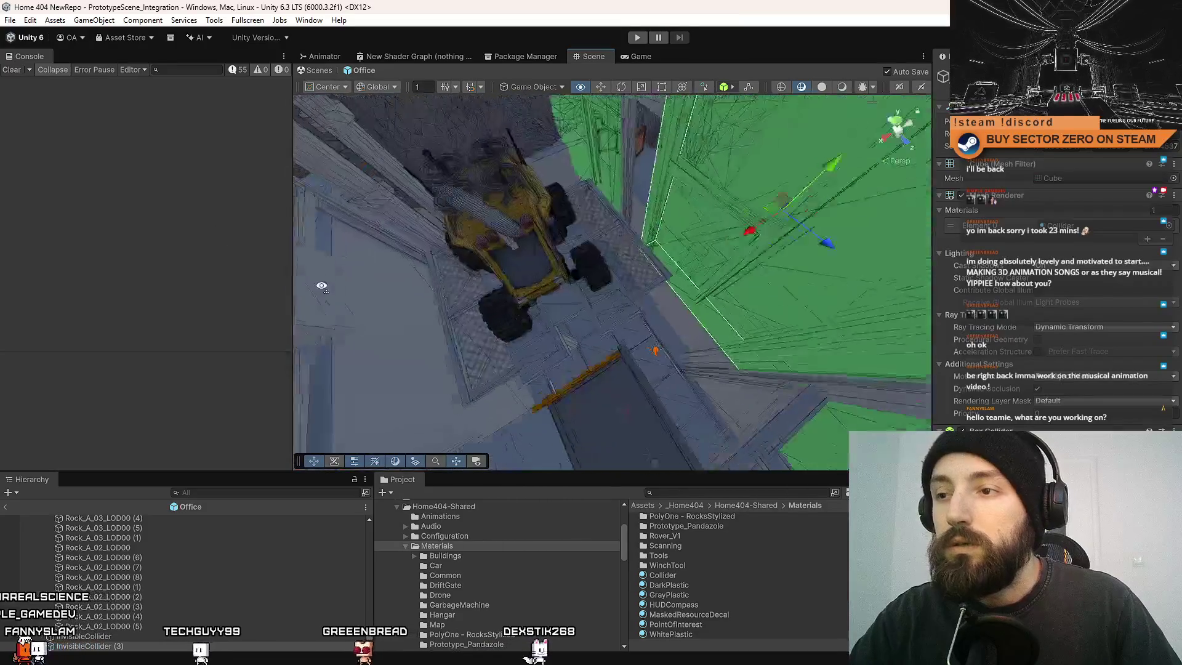
{"action": "left_click_drag", "start_coordinate": [474, 251], "coordinate": [769, 321]}
{"action": "mouse_move", "coordinate": [881, 318]}
{"action": "left_mouse_down"}
{"action": "mouse_move", "coordinate": [123, 146]}
{"action": "mouse_move", "coordinate": [83, 97]}
{"action": "mouse_move", "coordinate": [163, 239]}
{"action": "mouse_move", "coordinate": [349, 260]}
{"action": "left_mouse_up"}
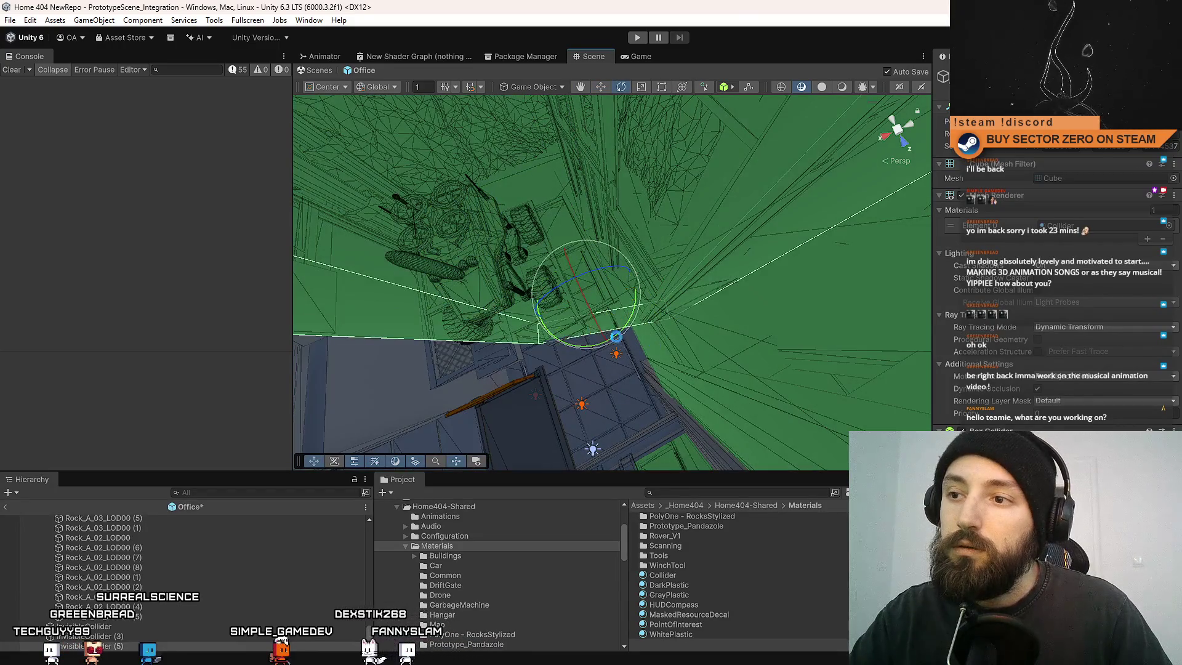
Stretch the green collider box in the base shaft to the right with the Scale tool.
{"action": "left_click_drag", "start_coordinate": [600, 347], "coordinate": [596, 350]}
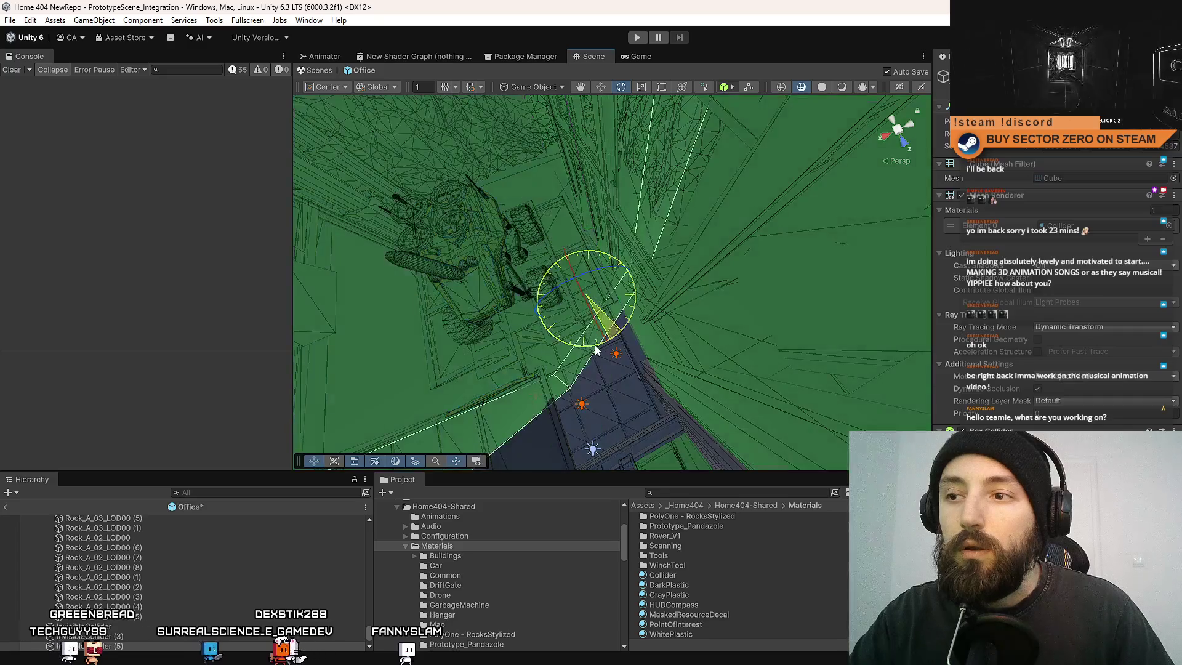
{"action": "mouse_move", "coordinate": [729, 312]}
{"action": "left_mouse_down"}
{"action": "mouse_move", "coordinate": [547, 230]}
{"action": "mouse_move", "coordinate": [638, 254]}
{"action": "left_mouse_up"}
{"action": "key", "text": "w"}
{"action": "mouse_move", "coordinate": [736, 268]}
{"action": "left_mouse_down"}
{"action": "mouse_move", "coordinate": [472, 231]}
{"action": "mouse_move", "coordinate": [553, 283]}
{"action": "mouse_move", "coordinate": [629, 264]}
{"action": "left_mouse_up"}
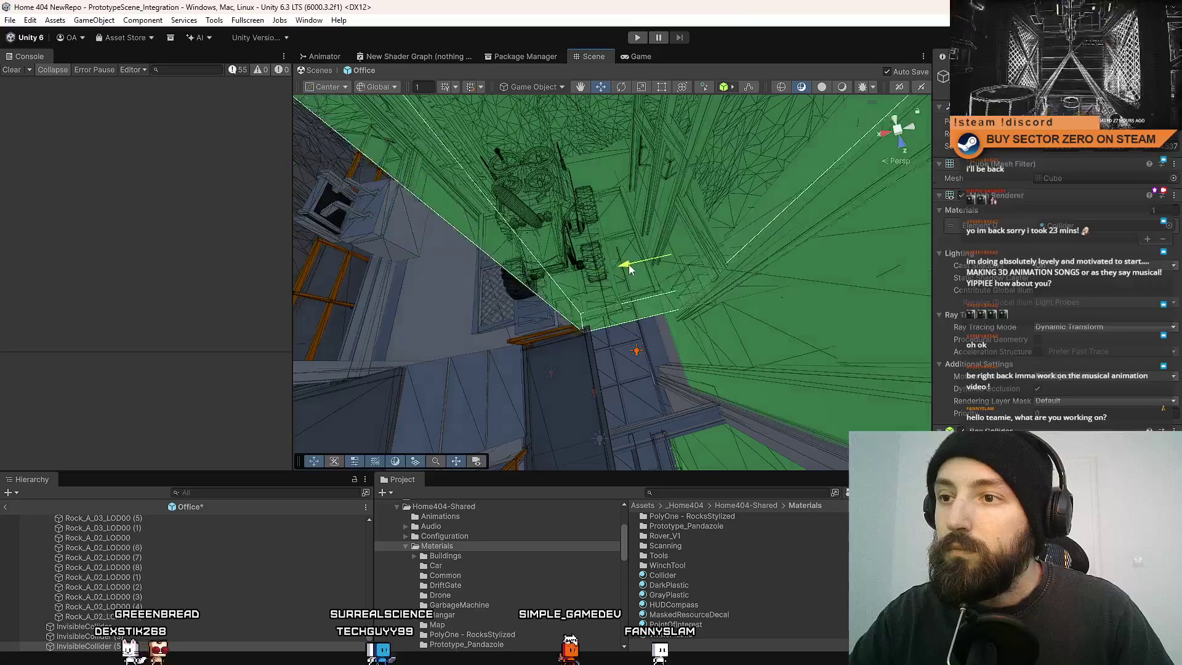
{"action": "mouse_move", "coordinate": [558, 271]}
{"action": "left_mouse_down"}
{"action": "mouse_move", "coordinate": [779, 272]}
{"action": "mouse_move", "coordinate": [692, 252]}
{"action": "mouse_move", "coordinate": [690, 236]}
{"action": "mouse_move", "coordinate": [740, 235]}
{"action": "mouse_move", "coordinate": [699, 240]}
{"action": "mouse_move", "coordinate": [602, 296]}
{"action": "mouse_move", "coordinate": [598, 279]}
{"action": "left_mouse_up"}
{"action": "key", "text": "r"}
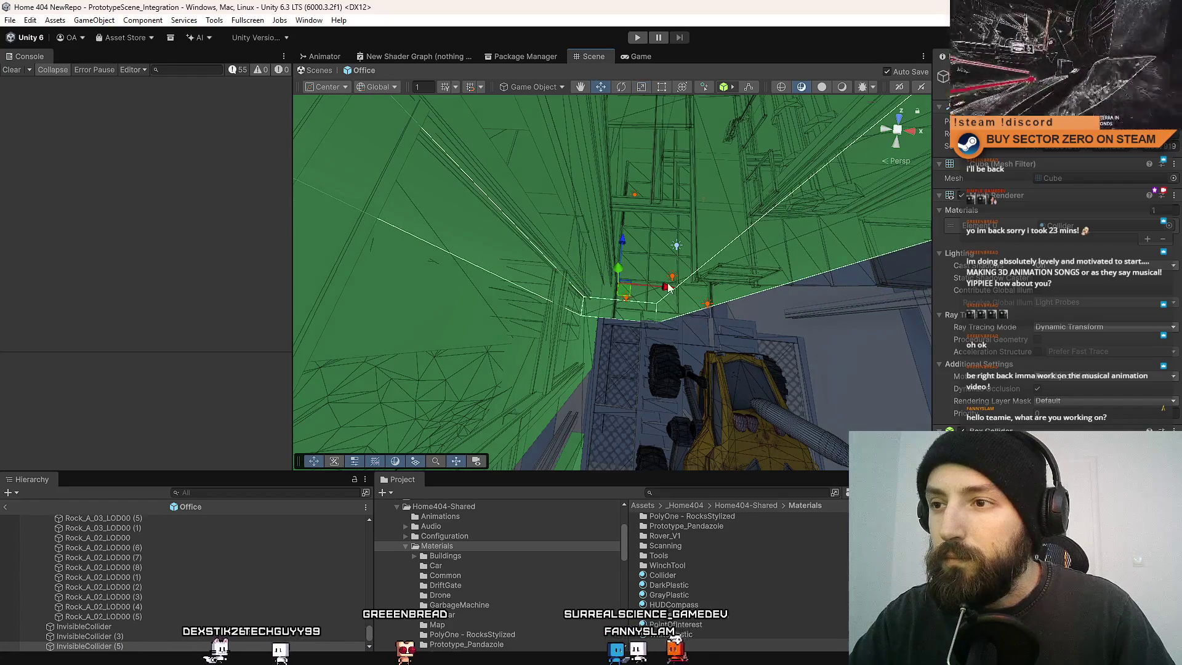
{"action": "left_click_drag", "start_coordinate": [670, 288], "coordinate": [681, 290]}
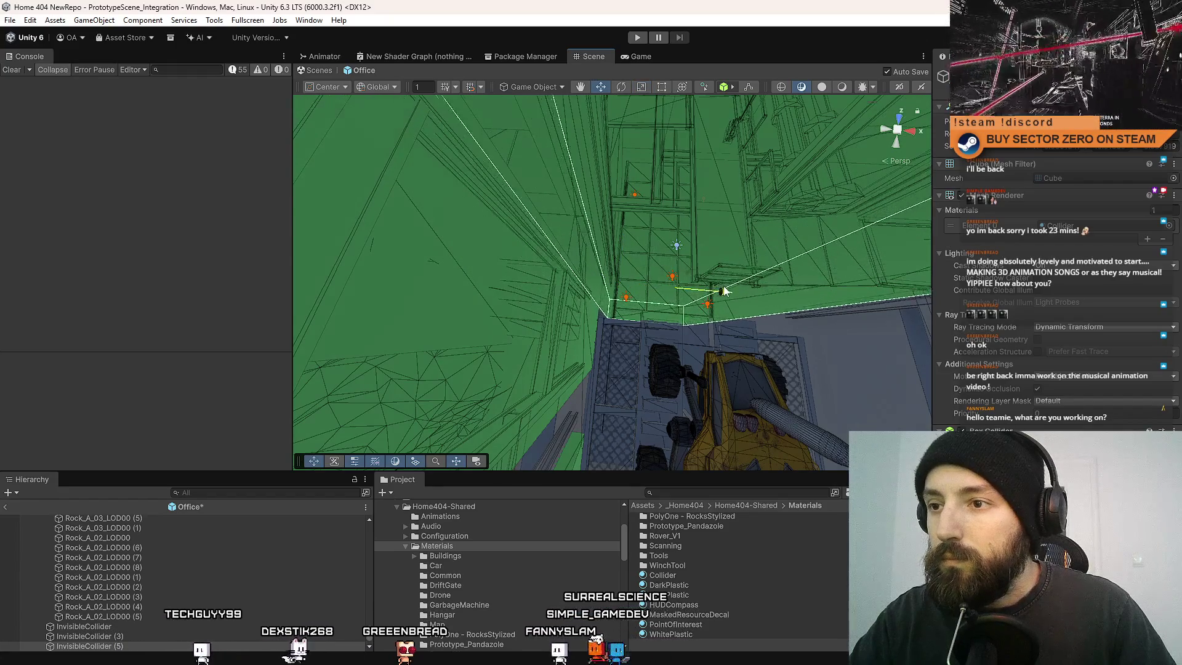
Move a collider box onto the rover and stretch it along its length.
{"action": "key", "text": "r"}
{"action": "left_click_drag", "start_coordinate": [681, 297], "coordinate": [705, 294]}
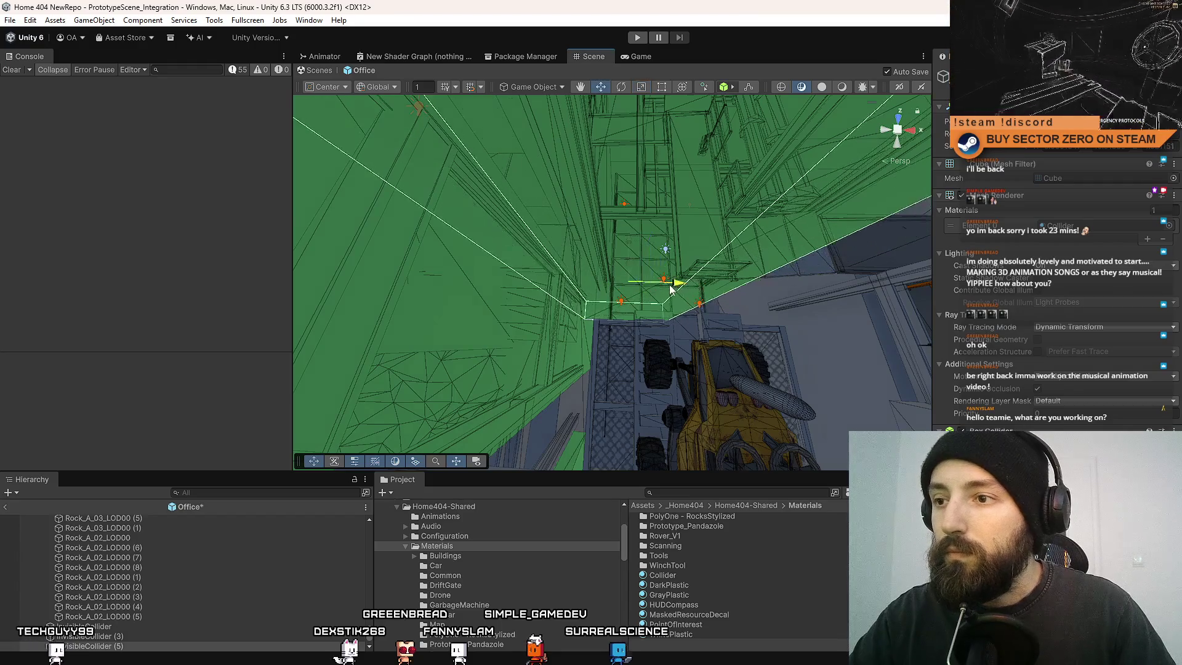
{"action": "mouse_move", "coordinate": [725, 266]}
{"action": "left_mouse_down"}
{"action": "mouse_move", "coordinate": [808, 331]}
{"action": "mouse_move", "coordinate": [552, 326]}
{"action": "left_mouse_up"}
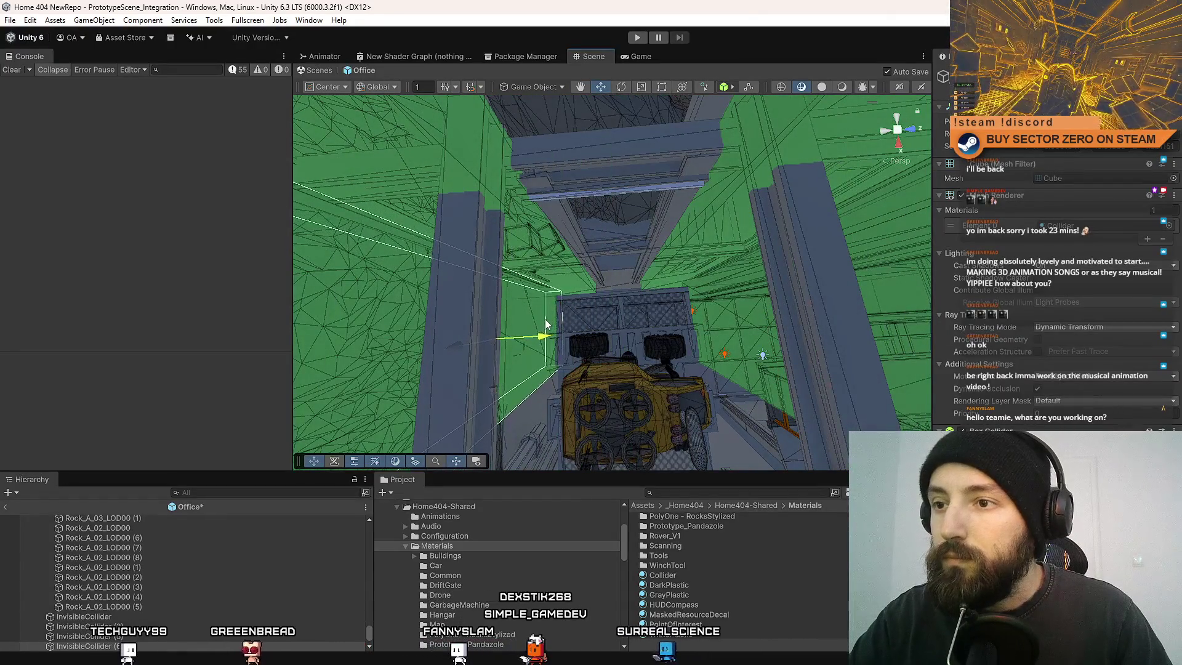
{"action": "mouse_move", "coordinate": [692, 304]}
{"action": "left_mouse_down"}
{"action": "mouse_move", "coordinate": [155, 264]}
{"action": "mouse_move", "coordinate": [48, 295]}
{"action": "mouse_move", "coordinate": [605, 341]}
{"action": "mouse_move", "coordinate": [648, 315]}
{"action": "left_mouse_up"}
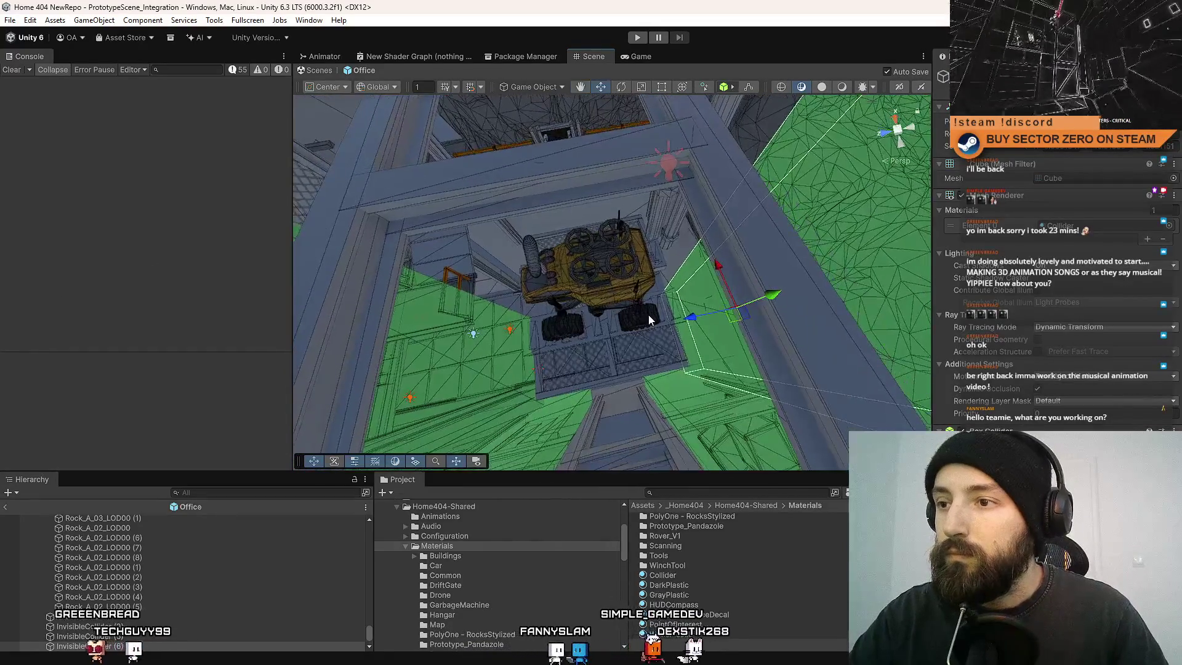
{"action": "key", "text": "e"}
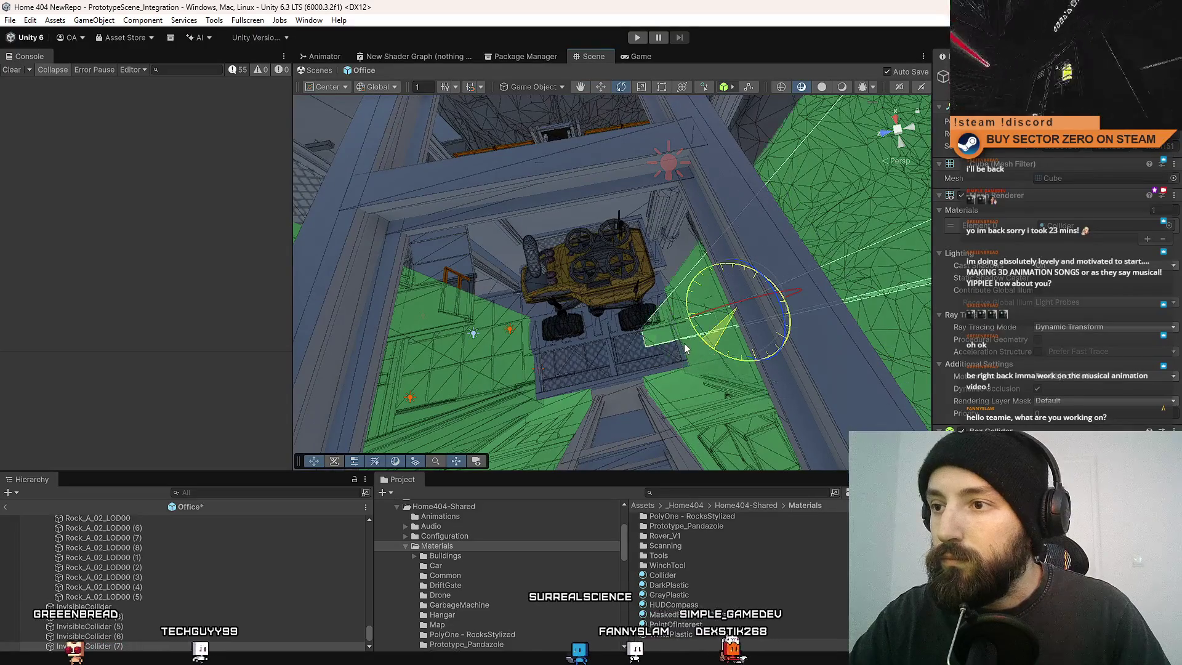
{"action": "left_click_drag", "start_coordinate": [733, 324], "coordinate": [587, 284]}
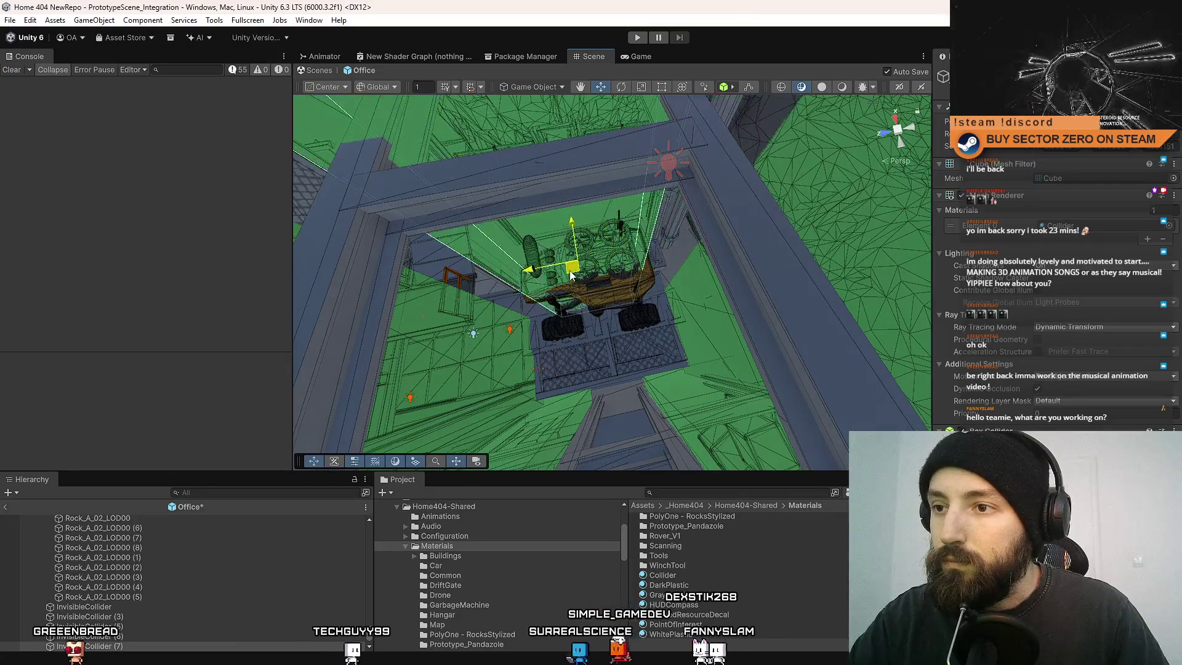
{"action": "key", "text": "r"}
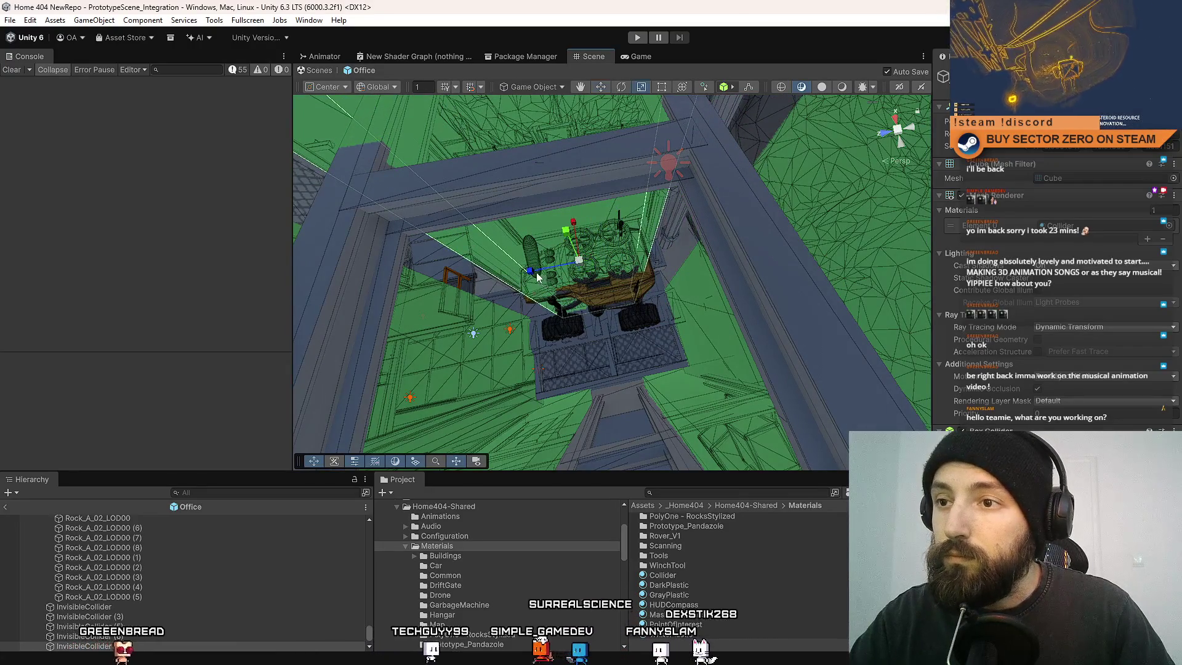
{"action": "left_click_drag", "start_coordinate": [531, 272], "coordinate": [502, 278]}
{"action": "mouse_move", "coordinate": [593, 303]}
{"action": "left_mouse_down"}
{"action": "mouse_move", "coordinate": [523, 270]}
{"action": "mouse_move", "coordinate": [510, 282]}
{"action": "mouse_move", "coordinate": [890, 321]}
{"action": "mouse_move", "coordinate": [810, 332]}
{"action": "mouse_move", "coordinate": [821, 326]}
{"action": "mouse_move", "coordinate": [31, 222]}
{"action": "mouse_move", "coordinate": [6, 179]}
{"action": "left_mouse_up"}
Shift the grey floor beam beside the rover sideways and save the Office scene.
{"action": "mouse_move", "coordinate": [441, 194]}
{"action": "left_mouse_down"}
{"action": "mouse_move", "coordinate": [597, 267]}
{"action": "mouse_move", "coordinate": [572, 288]}
{"action": "mouse_move", "coordinate": [416, 179]}
{"action": "mouse_move", "coordinate": [622, 320]}
{"action": "mouse_move", "coordinate": [439, 102]}
{"action": "mouse_move", "coordinate": [917, 286]}
{"action": "mouse_move", "coordinate": [736, 269]}
{"action": "mouse_move", "coordinate": [543, 103]}
{"action": "mouse_move", "coordinate": [631, 254]}
{"action": "mouse_move", "coordinate": [437, 339]}
{"action": "mouse_move", "coordinate": [846, 306]}
{"action": "mouse_move", "coordinate": [727, 272]}
{"action": "mouse_move", "coordinate": [472, 327]}
{"action": "mouse_move", "coordinate": [662, 90]}
{"action": "mouse_move", "coordinate": [678, 90]}
{"action": "mouse_move", "coordinate": [717, 318]}
{"action": "mouse_move", "coordinate": [534, 307]}
{"action": "mouse_move", "coordinate": [555, 308]}
{"action": "mouse_move", "coordinate": [598, 349]}
{"action": "mouse_move", "coordinate": [608, 336]}
{"action": "mouse_move", "coordinate": [804, 312]}
{"action": "left_mouse_up"}
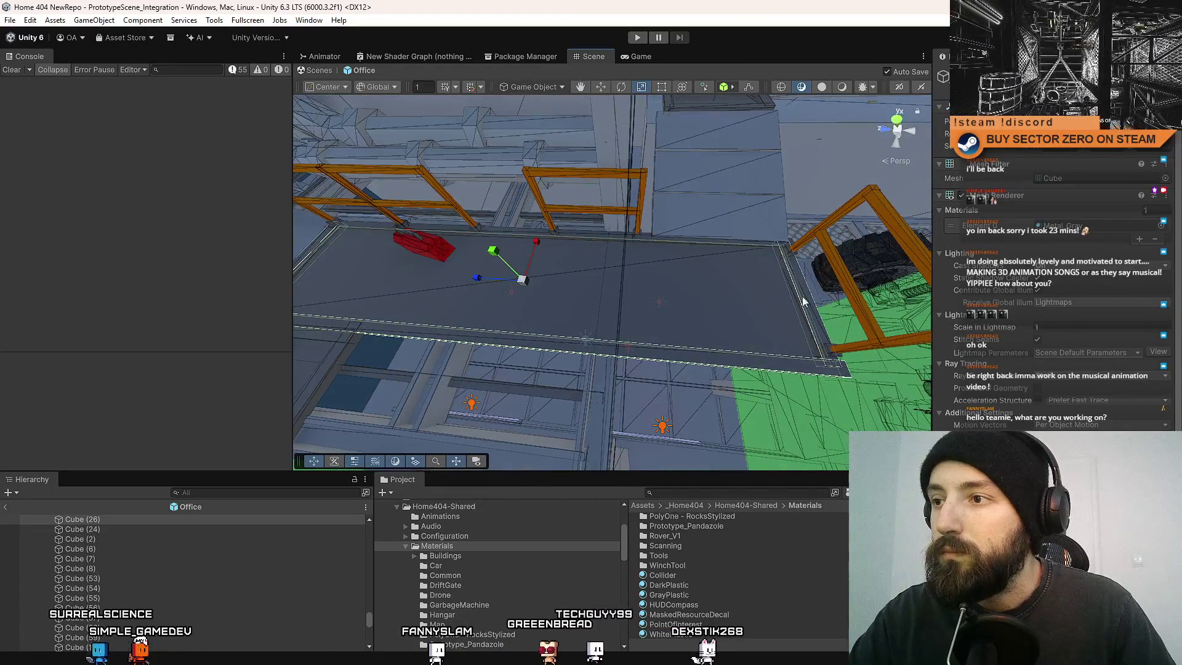
{"action": "mouse_move", "coordinate": [686, 239]}
{"action": "left_mouse_down"}
{"action": "mouse_move", "coordinate": [709, 280]}
{"action": "mouse_move", "coordinate": [582, 266]}
{"action": "mouse_move", "coordinate": [578, 299]}
{"action": "mouse_move", "coordinate": [688, 286]}
{"action": "mouse_move", "coordinate": [723, 312]}
{"action": "mouse_move", "coordinate": [653, 357]}
{"action": "mouse_move", "coordinate": [647, 379]}
{"action": "left_mouse_up"}
{"action": "key", "text": "e"}
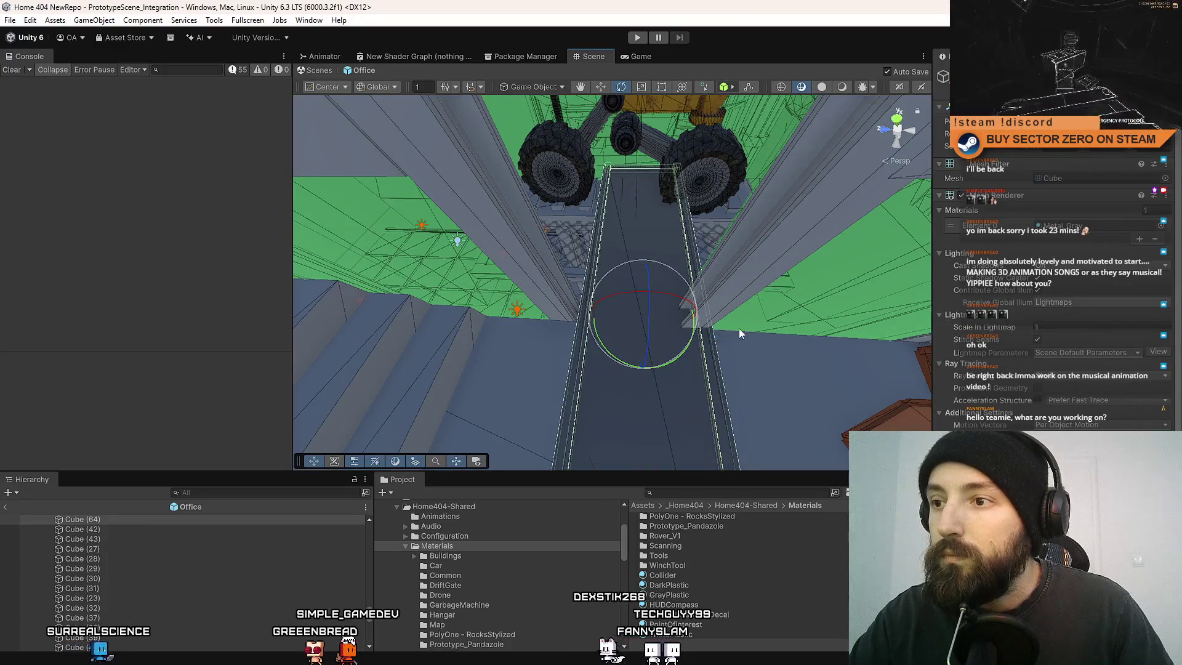
{"action": "mouse_move", "coordinate": [622, 321]}
{"action": "left_mouse_down"}
{"action": "mouse_move", "coordinate": [574, 320]}
{"action": "mouse_move", "coordinate": [589, 325]}
{"action": "mouse_move", "coordinate": [585, 301]}
{"action": "mouse_move", "coordinate": [575, 312]}
{"action": "left_mouse_up"}
{"action": "key", "text": "ctrl+s"}
Slide the beam under the rover left along X, fine-tune it, and save.
{"action": "mouse_move", "coordinate": [865, 314]}
{"action": "left_mouse_down"}
{"action": "mouse_move", "coordinate": [644, 323]}
{"action": "mouse_move", "coordinate": [778, 331]}
{"action": "left_mouse_up"}
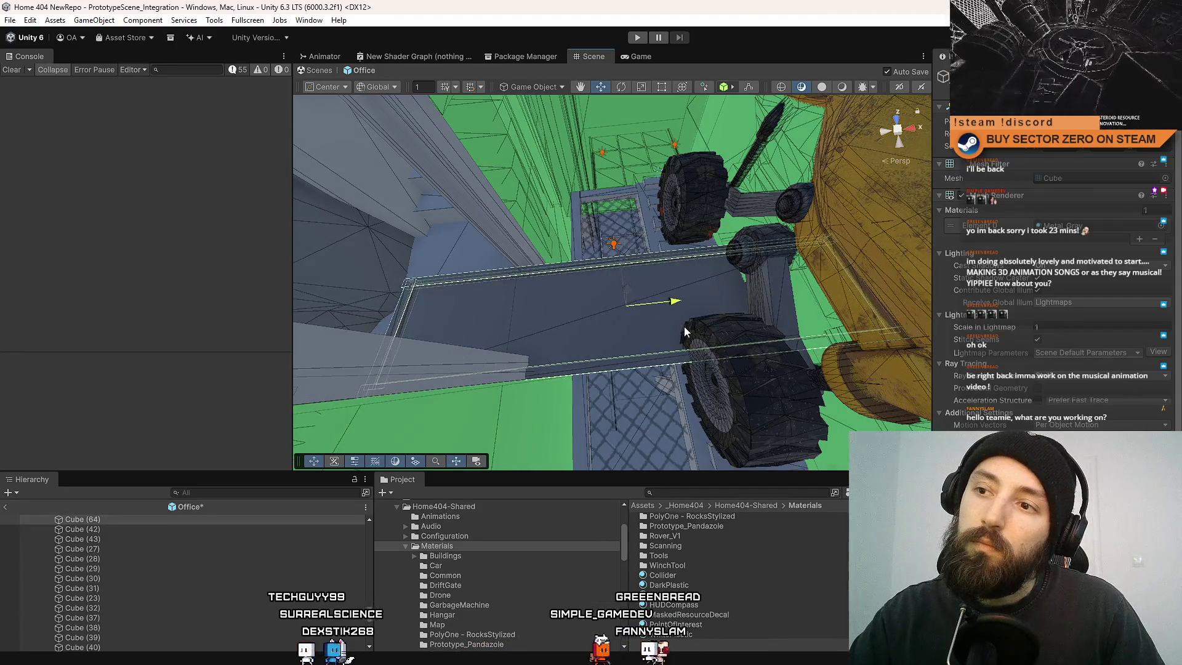
{"action": "mouse_move", "coordinate": [691, 328]}
{"action": "left_mouse_down"}
{"action": "mouse_move", "coordinate": [622, 313]}
{"action": "mouse_move", "coordinate": [918, 273]}
{"action": "mouse_move", "coordinate": [732, 311]}
{"action": "mouse_move", "coordinate": [672, 301]}
{"action": "left_mouse_up"}
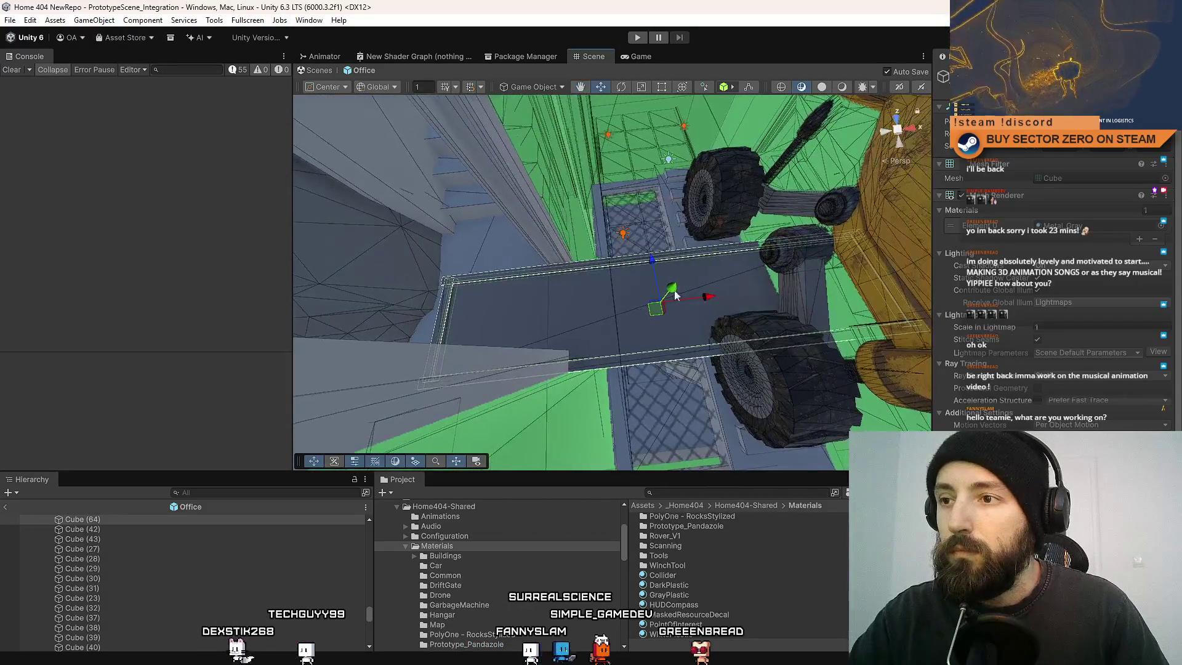
{"action": "mouse_move", "coordinate": [654, 261]}
{"action": "left_mouse_down"}
{"action": "mouse_move", "coordinate": [775, 238]}
{"action": "mouse_move", "coordinate": [616, 287]}
{"action": "left_mouse_up"}
{"action": "mouse_move", "coordinate": [695, 273]}
{"action": "left_mouse_down"}
{"action": "mouse_move", "coordinate": [346, 288]}
{"action": "mouse_move", "coordinate": [793, 286]}
{"action": "mouse_move", "coordinate": [609, 280]}
{"action": "mouse_move", "coordinate": [765, 253]}
{"action": "mouse_move", "coordinate": [809, 299]}
{"action": "mouse_move", "coordinate": [747, 319]}
{"action": "mouse_move", "coordinate": [733, 299]}
{"action": "left_mouse_up"}
{"action": "key", "text": "ctrl+s"}
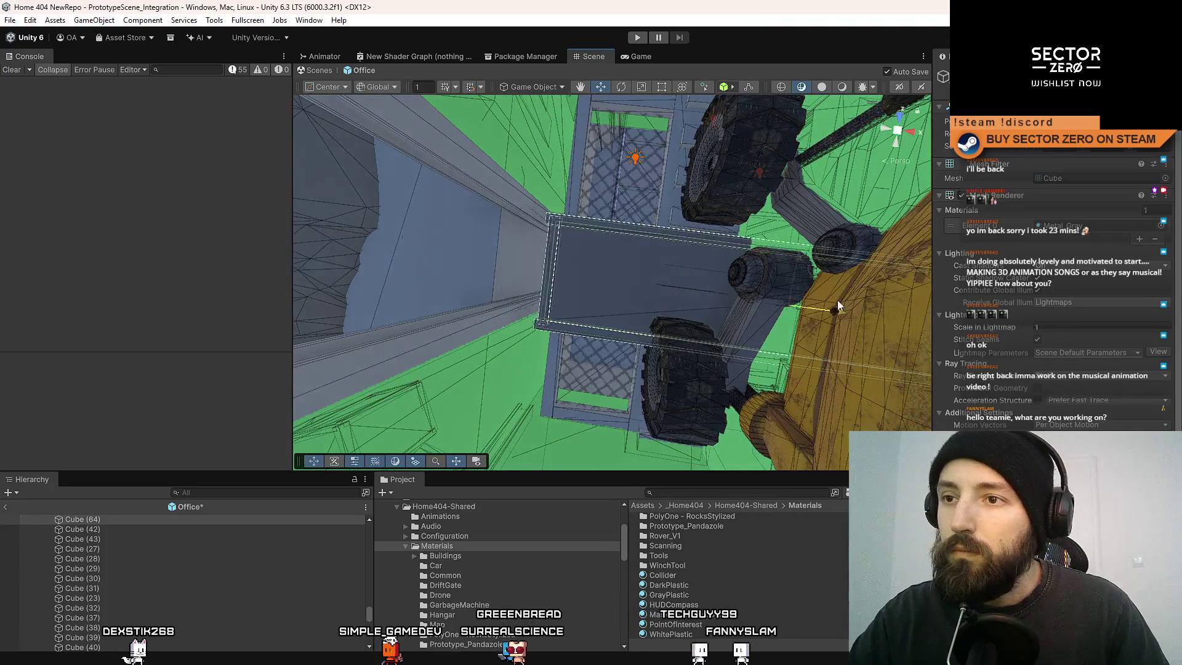
{"action": "key", "text": "ctrl+s"}
Shorten the Cube (64) plank along its X axis.
{"action": "mouse_move", "coordinate": [607, 282]}
{"action": "left_mouse_down"}
{"action": "mouse_move", "coordinate": [730, 242]}
{"action": "mouse_move", "coordinate": [769, 215]}
{"action": "mouse_move", "coordinate": [717, 256]}
{"action": "mouse_move", "coordinate": [809, 206]}
{"action": "mouse_move", "coordinate": [754, 264]}
{"action": "mouse_move", "coordinate": [757, 229]}
{"action": "mouse_move", "coordinate": [653, 240]}
{"action": "mouse_move", "coordinate": [667, 238]}
{"action": "mouse_move", "coordinate": [663, 253]}
{"action": "left_mouse_up"}
{"action": "scroll", "coordinate": [659, 269], "scroll_direction": "up", "scroll_amount": 3}
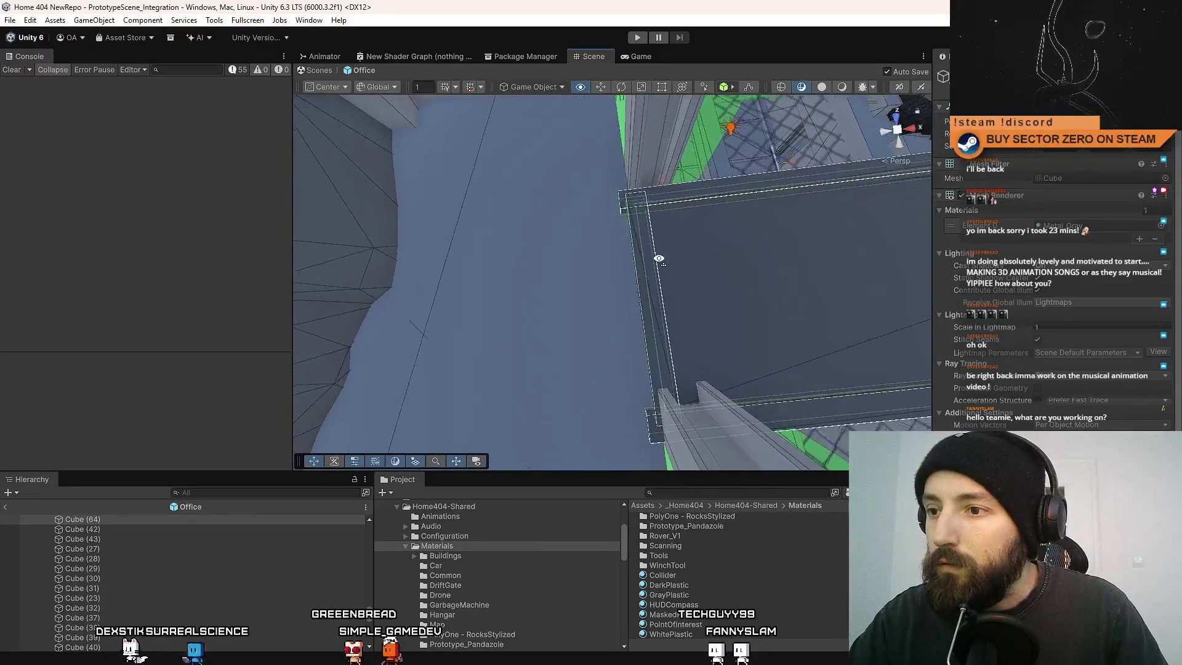
{"action": "scroll", "coordinate": [628, 233], "scroll_direction": "up", "scroll_amount": 2}
{"action": "scroll", "coordinate": [674, 382], "scroll_direction": "down", "scroll_amount": 5}
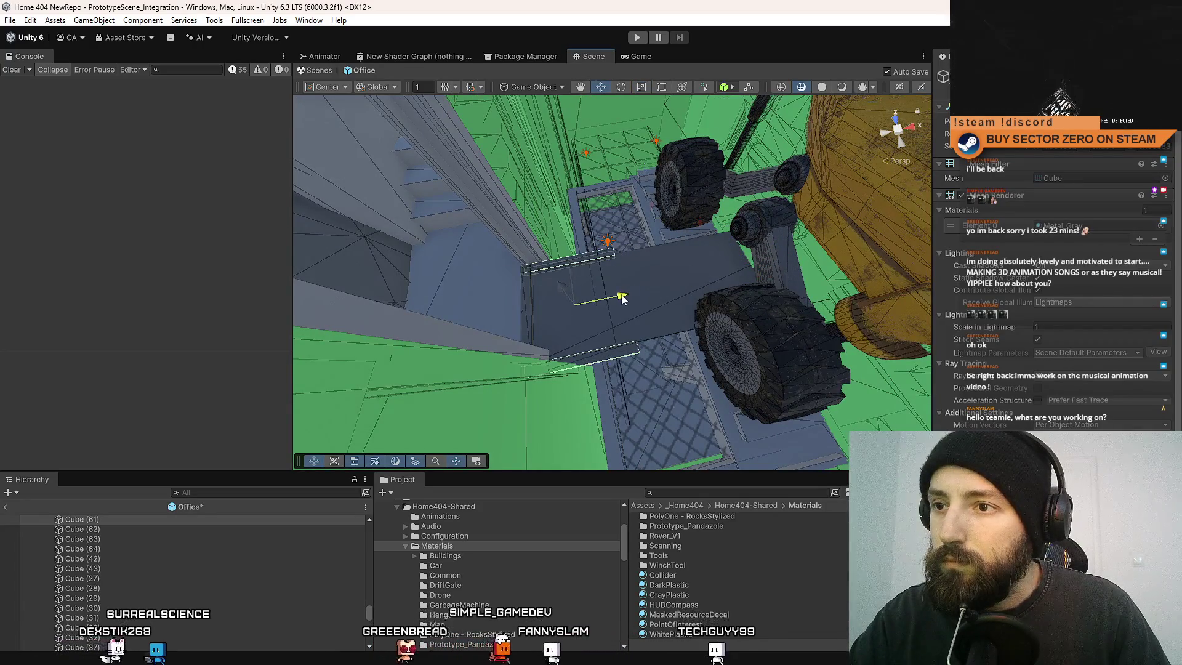
{"action": "left_click", "coordinate": [651, 294]}
{"action": "left_click_drag", "start_coordinate": [651, 294], "coordinate": [805, 277]}
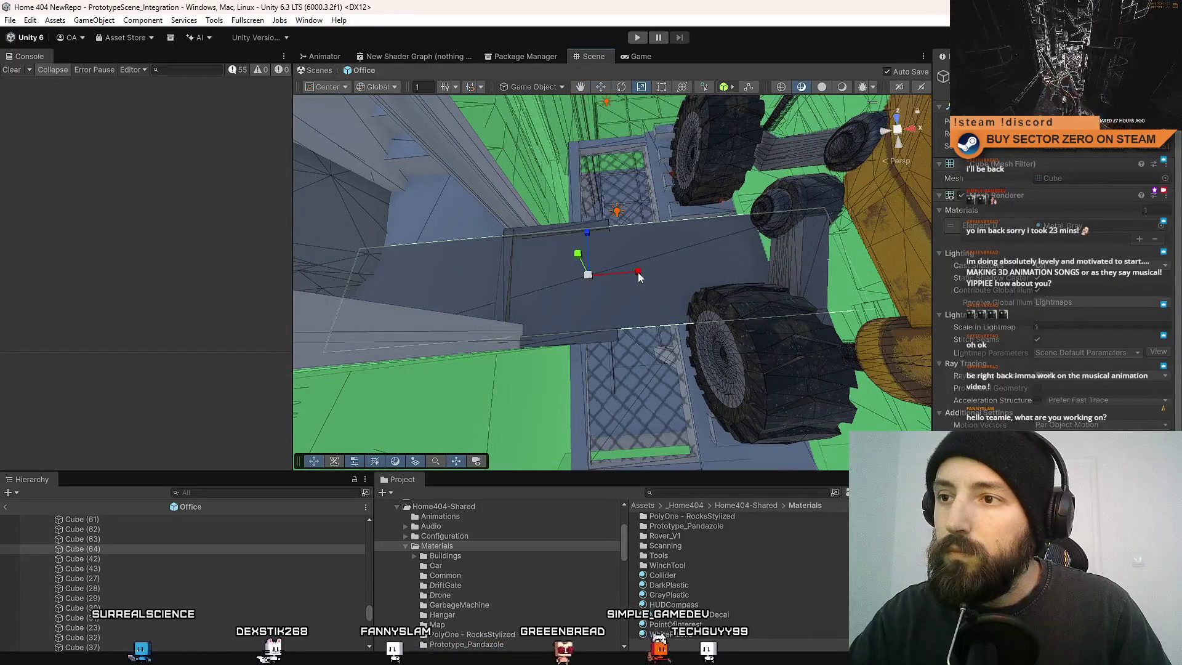
{"action": "left_click_drag", "start_coordinate": [638, 272], "coordinate": [605, 286]}
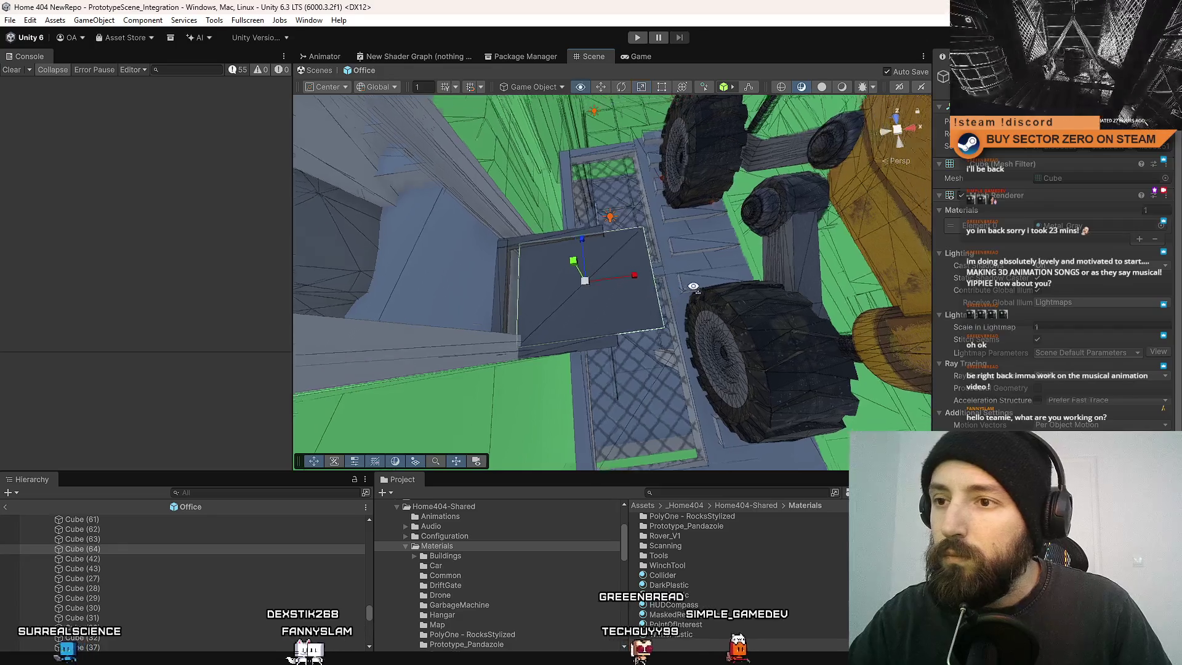
{"action": "scroll", "coordinate": [632, 282], "scroll_direction": "up", "scroll_amount": 5}
{"action": "key", "text": "w"}
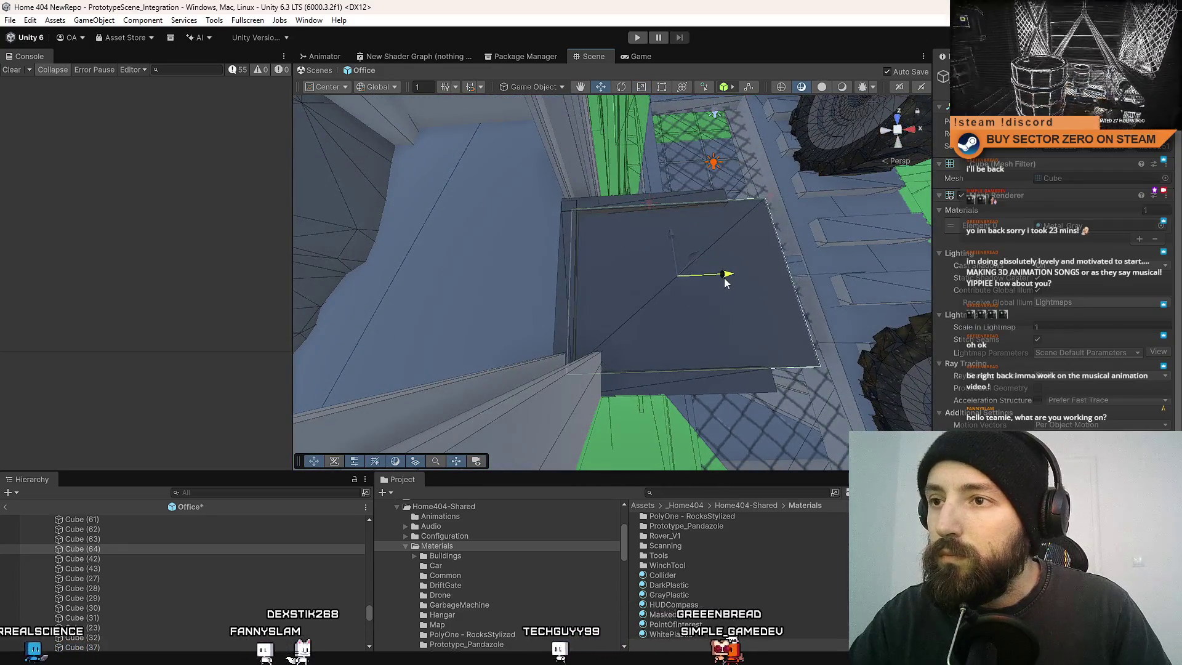
{"action": "mouse_move", "coordinate": [728, 279]}
{"action": "left_mouse_down"}
{"action": "mouse_move", "coordinate": [1047, 239]}
{"action": "mouse_move", "coordinate": [732, 309]}
{"action": "mouse_move", "coordinate": [699, 327]}
{"action": "mouse_move", "coordinate": [654, 257]}
{"action": "mouse_move", "coordinate": [481, 65]}
{"action": "mouse_move", "coordinate": [491, 211]}
{"action": "mouse_move", "coordinate": [634, 192]}
{"action": "mouse_move", "coordinate": [581, 228]}
{"action": "mouse_move", "coordinate": [624, 113]}
{"action": "left_mouse_up"}
{"action": "scroll", "coordinate": [168, 570], "scroll_direction": "up", "scroll_amount": 3}
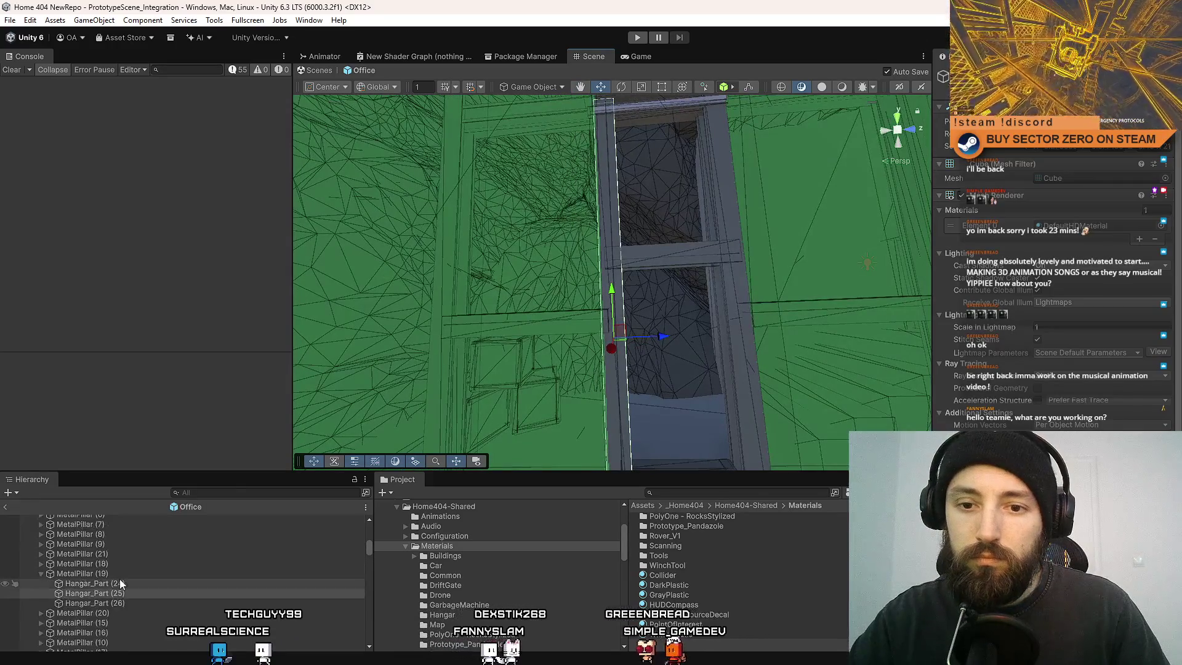
Select the plank under MetalPillar (20) and frame it beside the green shaft wall.
{"action": "left_click", "coordinate": [121, 573]}
{"action": "mouse_move", "coordinate": [542, 357]}
{"action": "left_mouse_down"}
{"action": "mouse_move", "coordinate": [617, 354]}
{"action": "mouse_move", "coordinate": [671, 319]}
{"action": "mouse_move", "coordinate": [653, 317]}
{"action": "left_mouse_up"}
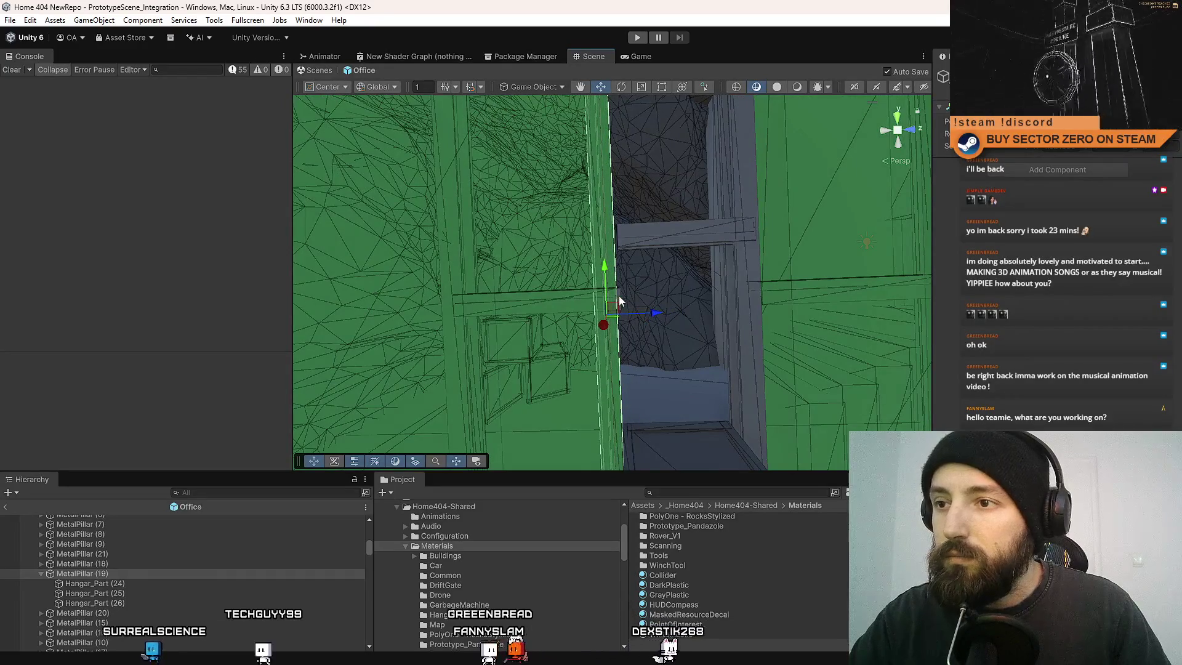
{"action": "left_click", "coordinate": [619, 299]}
{"action": "key", "text": "f"}
{"action": "left_click", "coordinate": [137, 612]}
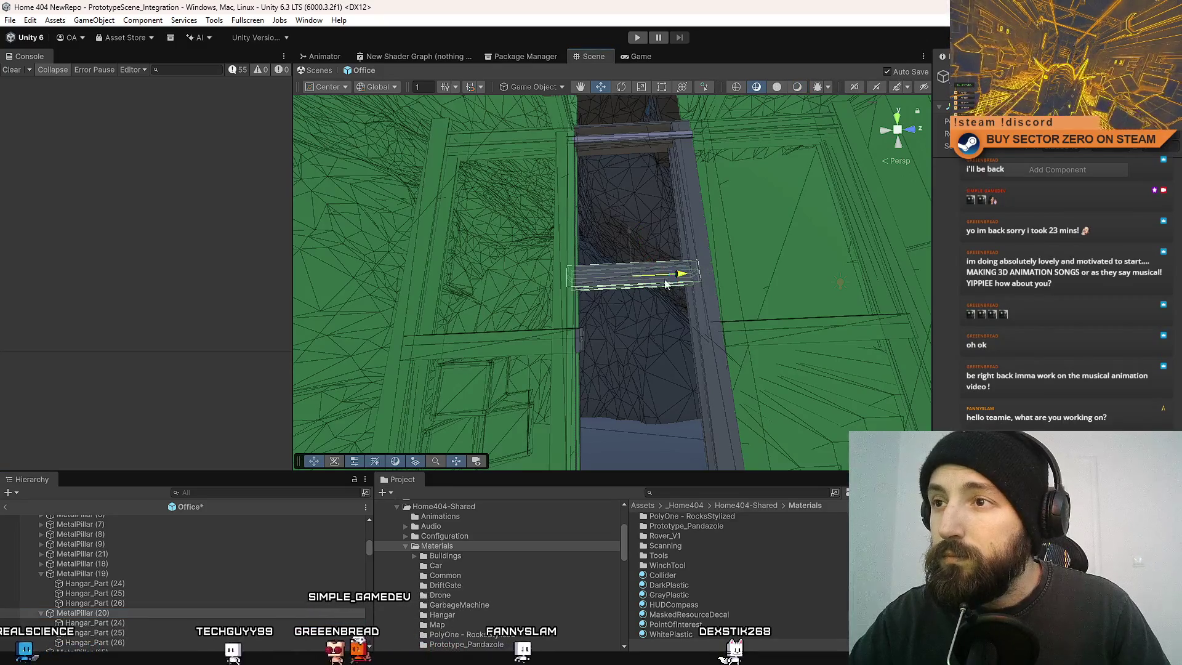
{"action": "mouse_move", "coordinate": [639, 145]}
{"action": "left_mouse_down"}
{"action": "mouse_move", "coordinate": [431, 386]}
{"action": "mouse_move", "coordinate": [615, 298]}
{"action": "left_mouse_up"}
{"action": "left_click", "coordinate": [615, 301]}
{"action": "mouse_move", "coordinate": [726, 305]}
{"action": "left_mouse_down"}
{"action": "mouse_move", "coordinate": [638, 208]}
{"action": "mouse_move", "coordinate": [651, 243]}
{"action": "mouse_move", "coordinate": [542, 219]}
{"action": "mouse_move", "coordinate": [625, 283]}
{"action": "mouse_move", "coordinate": [432, 242]}
{"action": "left_mouse_up"}
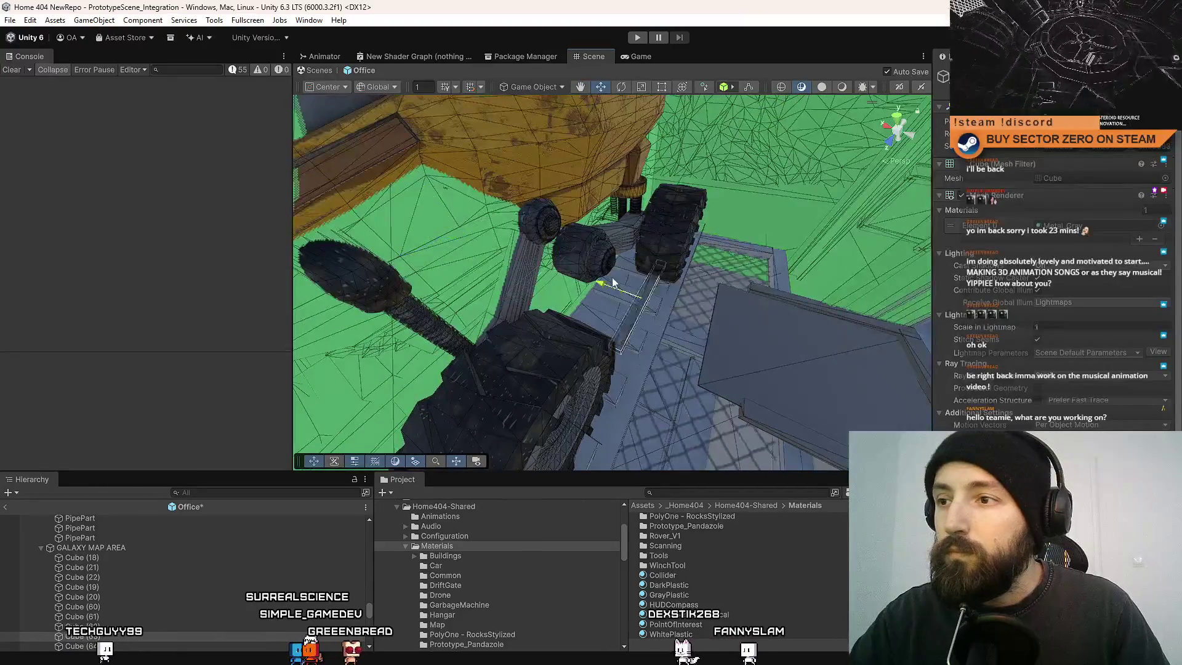
Widen Cube (60) and Cube (61) together along X, then trim them slightly.
{"action": "left_click", "coordinate": [768, 291]}
{"action": "left_click_drag", "start_coordinate": [768, 292], "coordinate": [661, 314]}
{"action": "left_click", "coordinate": [659, 314], "text": "shift"}
{"action": "key", "text": "f"}
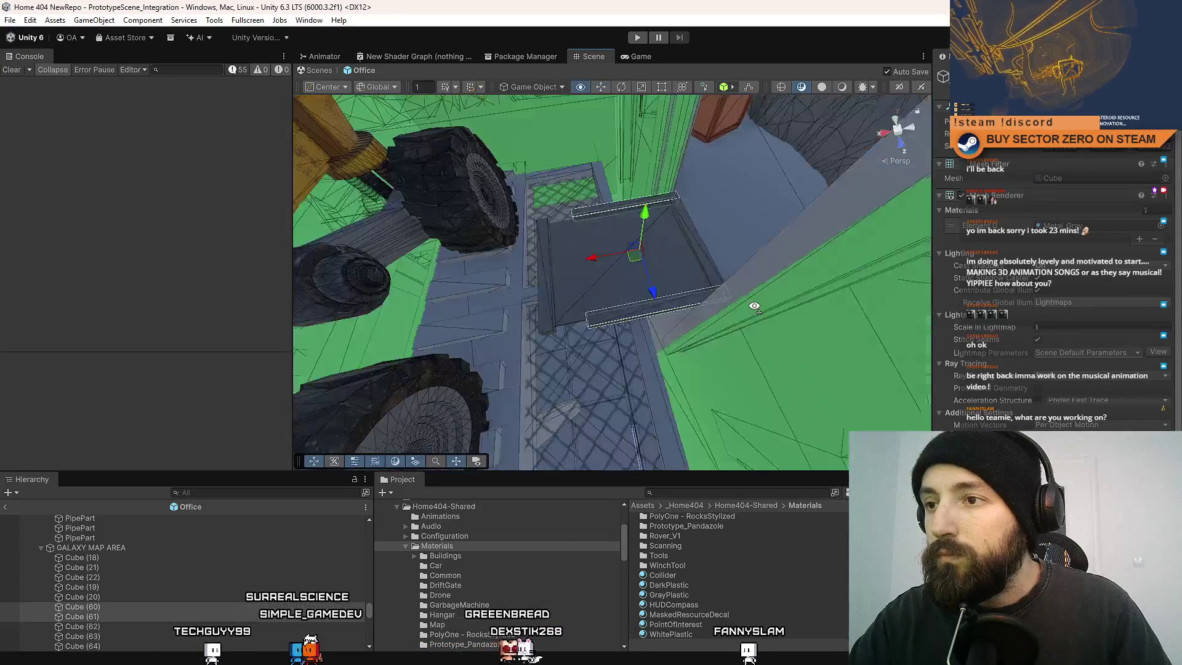
{"action": "key", "text": "r"}
{"action": "left_click_drag", "start_coordinate": [586, 263], "coordinate": [567, 267]}
{"action": "key", "text": "w"}
{"action": "key", "text": "ctrl+s"}
{"action": "left_click_drag", "start_coordinate": [574, 263], "coordinate": [576, 264]}
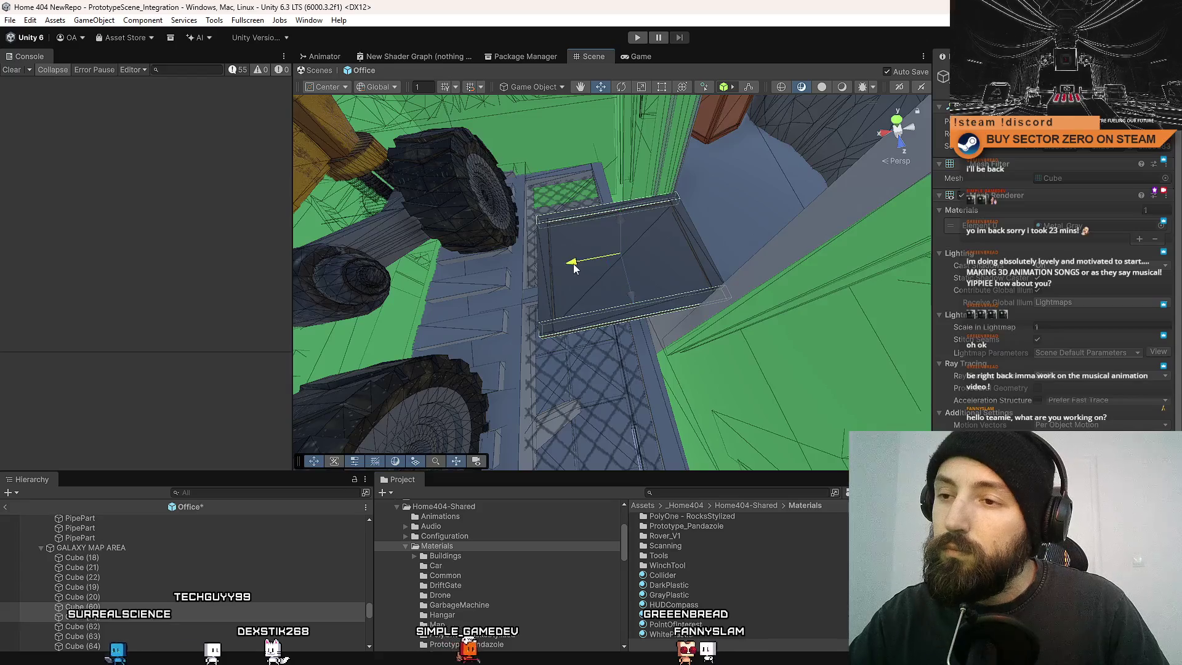
Tilt one slab to a new angle and save the Office scene.
{"action": "left_click_drag", "start_coordinate": [673, 278], "coordinate": [559, 297]}
{"action": "mouse_move", "coordinate": [773, 285]}
{"action": "left_mouse_down"}
{"action": "mouse_move", "coordinate": [677, 289]}
{"action": "mouse_move", "coordinate": [494, 254]}
{"action": "left_mouse_up"}
{"action": "mouse_move", "coordinate": [685, 287]}
{"action": "left_mouse_down"}
{"action": "mouse_move", "coordinate": [604, 256]}
{"action": "mouse_move", "coordinate": [688, 629]}
{"action": "mouse_move", "coordinate": [684, 69]}
{"action": "mouse_move", "coordinate": [620, 249]}
{"action": "left_mouse_up"}
{"action": "mouse_move", "coordinate": [618, 201]}
{"action": "left_mouse_down"}
{"action": "mouse_move", "coordinate": [609, 208]}
{"action": "mouse_move", "coordinate": [582, 76]}
{"action": "mouse_move", "coordinate": [648, 263]}
{"action": "left_mouse_up"}
{"action": "key", "text": "ctrl+s"}
{"action": "key", "text": "w"}
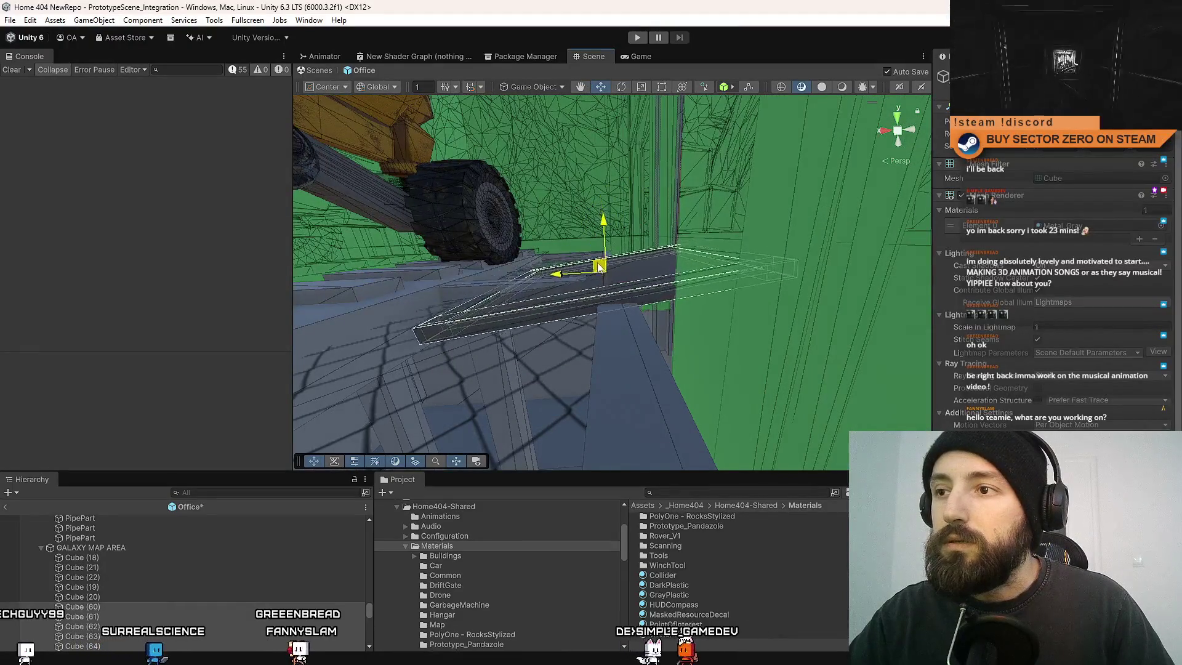
{"action": "key", "text": "ctrl+s"}
{"action": "mouse_move", "coordinate": [629, 221]}
{"action": "left_mouse_down"}
{"action": "mouse_move", "coordinate": [488, 285]}
{"action": "mouse_move", "coordinate": [518, 291]}
{"action": "mouse_move", "coordinate": [508, 274]}
{"action": "mouse_move", "coordinate": [540, 274]}
{"action": "mouse_move", "coordinate": [615, 320]}
{"action": "mouse_move", "coordinate": [409, 316]}
{"action": "mouse_move", "coordinate": [523, 295]}
{"action": "mouse_move", "coordinate": [637, 202]}
{"action": "left_mouse_up"}
{"action": "key", "text": "ctrl+s"}
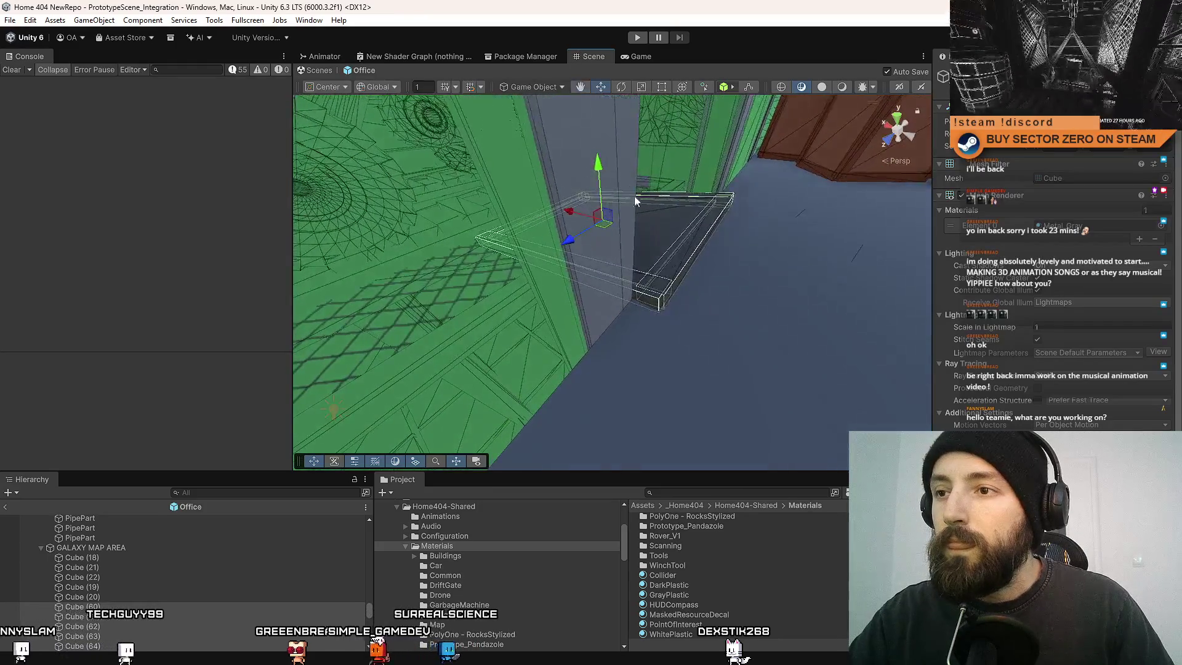
{"action": "mouse_move", "coordinate": [747, 253]}
{"action": "left_mouse_down"}
{"action": "mouse_move", "coordinate": [401, 324]}
{"action": "mouse_move", "coordinate": [271, 301]}
{"action": "mouse_move", "coordinate": [203, 260]}
{"action": "mouse_move", "coordinate": [384, 265]}
{"action": "mouse_move", "coordinate": [419, 233]}
{"action": "mouse_move", "coordinate": [679, 366]}
{"action": "mouse_move", "coordinate": [667, 401]}
{"action": "mouse_move", "coordinate": [91, 434]}
{"action": "mouse_move", "coordinate": [117, 314]}
{"action": "mouse_move", "coordinate": [97, 319]}
{"action": "mouse_move", "coordinate": [76, 367]}
{"action": "mouse_move", "coordinate": [37, 376]}
{"action": "mouse_move", "coordinate": [943, 368]}
{"action": "mouse_move", "coordinate": [366, 428]}
{"action": "mouse_move", "coordinate": [462, 396]}
{"action": "mouse_move", "coordinate": [453, 256]}
{"action": "mouse_move", "coordinate": [342, 172]}
{"action": "mouse_move", "coordinate": [459, 175]}
{"action": "mouse_move", "coordinate": [362, 259]}
{"action": "mouse_move", "coordinate": [386, 224]}
{"action": "mouse_move", "coordinate": [1041, 319]}
{"action": "mouse_move", "coordinate": [921, 223]}
{"action": "left_mouse_up"}
{"action": "left_click", "coordinate": [679, 366]}
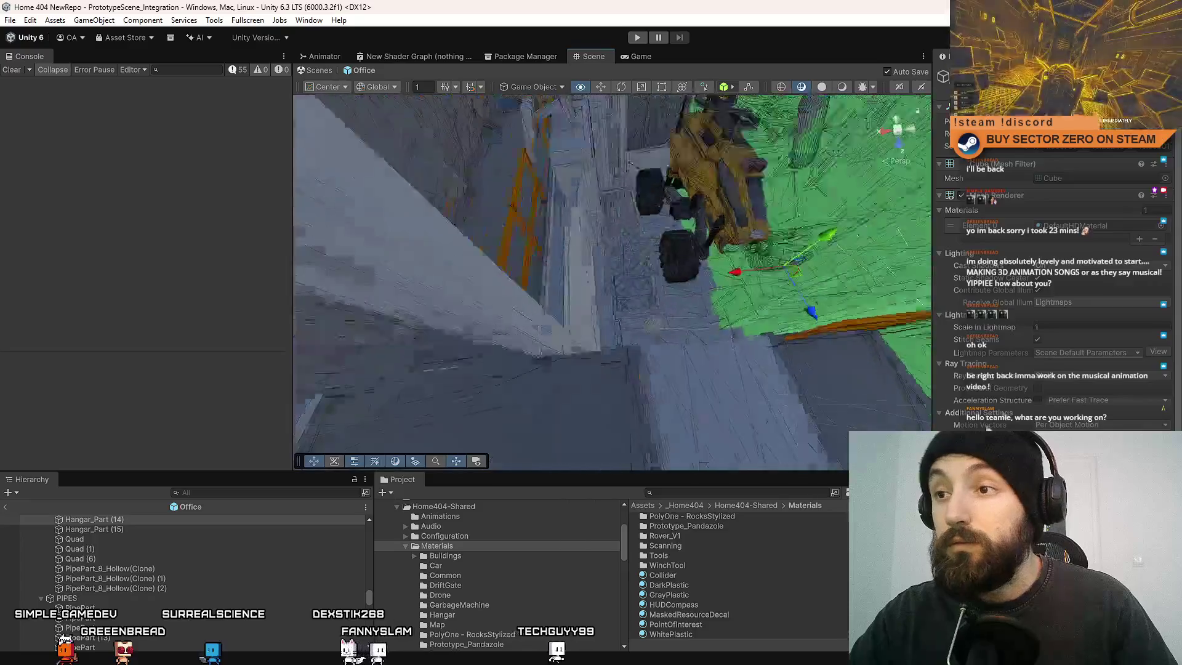
Duplicate an existing InvisibleCollider box near the ceiling gap above the rover.
{"action": "left_click_drag", "start_coordinate": [946, 227], "coordinate": [53, 407]}
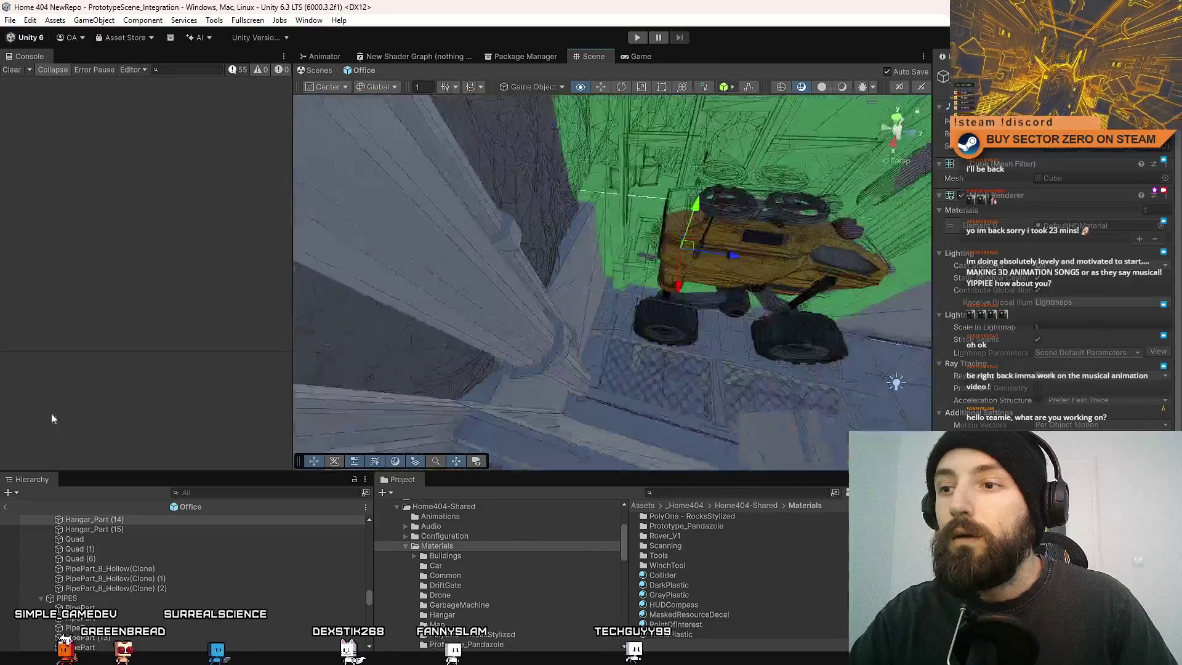
{"action": "left_click_drag", "start_coordinate": [337, 434], "coordinate": [20, 436]}
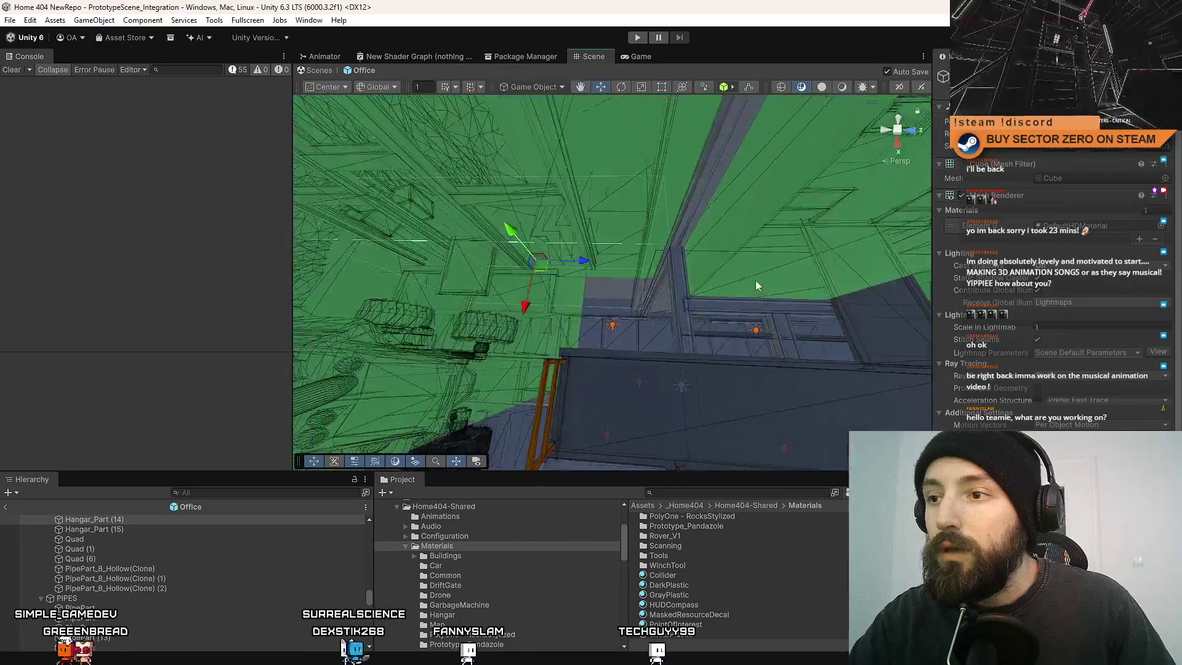
{"action": "left_click", "coordinate": [756, 287]}
{"action": "key", "text": "f"}
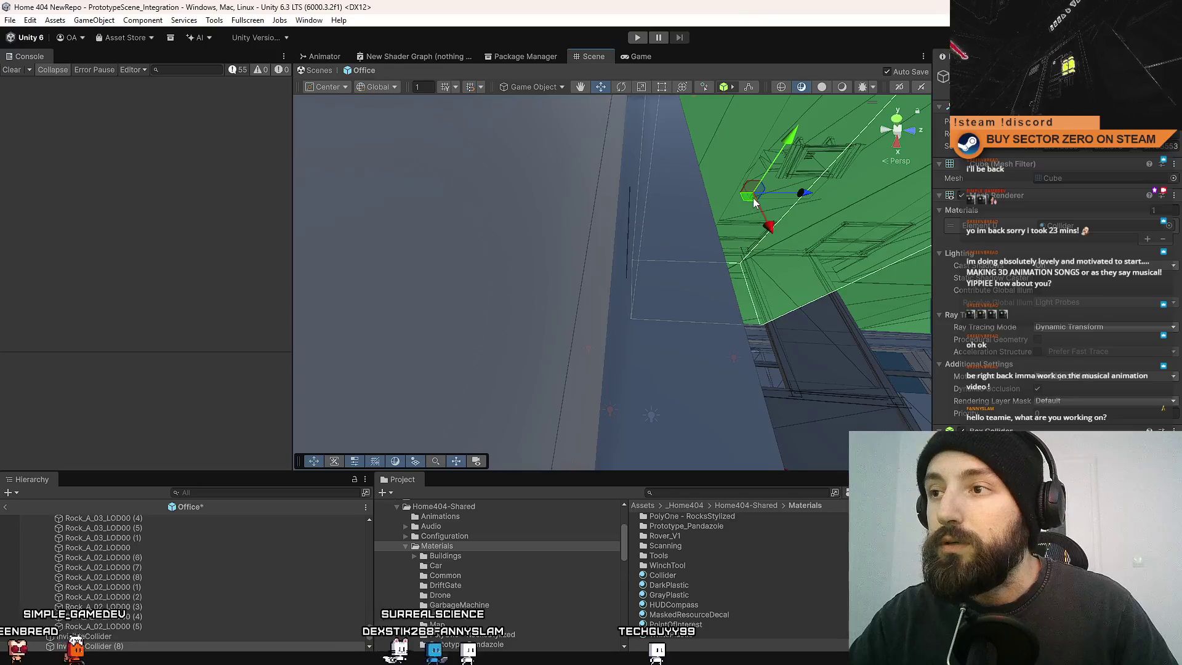
{"action": "left_click_drag", "start_coordinate": [656, 326], "coordinate": [671, 211]}
{"action": "key", "text": "ctrl+s"}
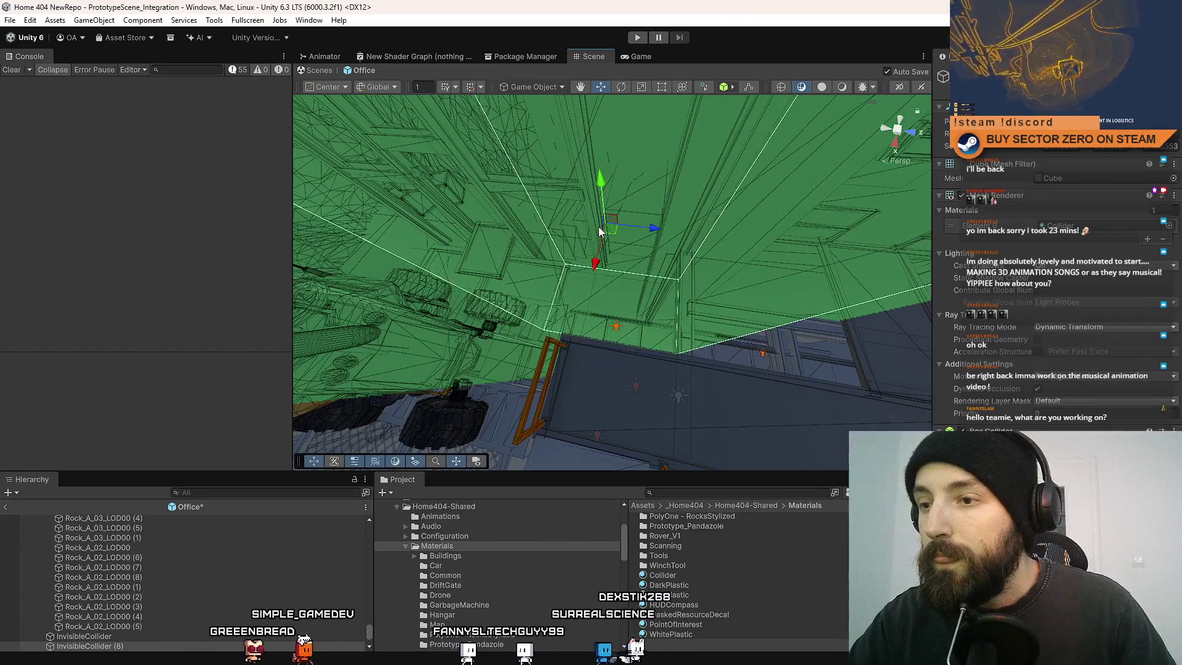
Enlarge the new InvisibleCollider (10) box to cover the gap in the office wall.
{"action": "left_click_drag", "start_coordinate": [613, 359], "coordinate": [640, 367]}
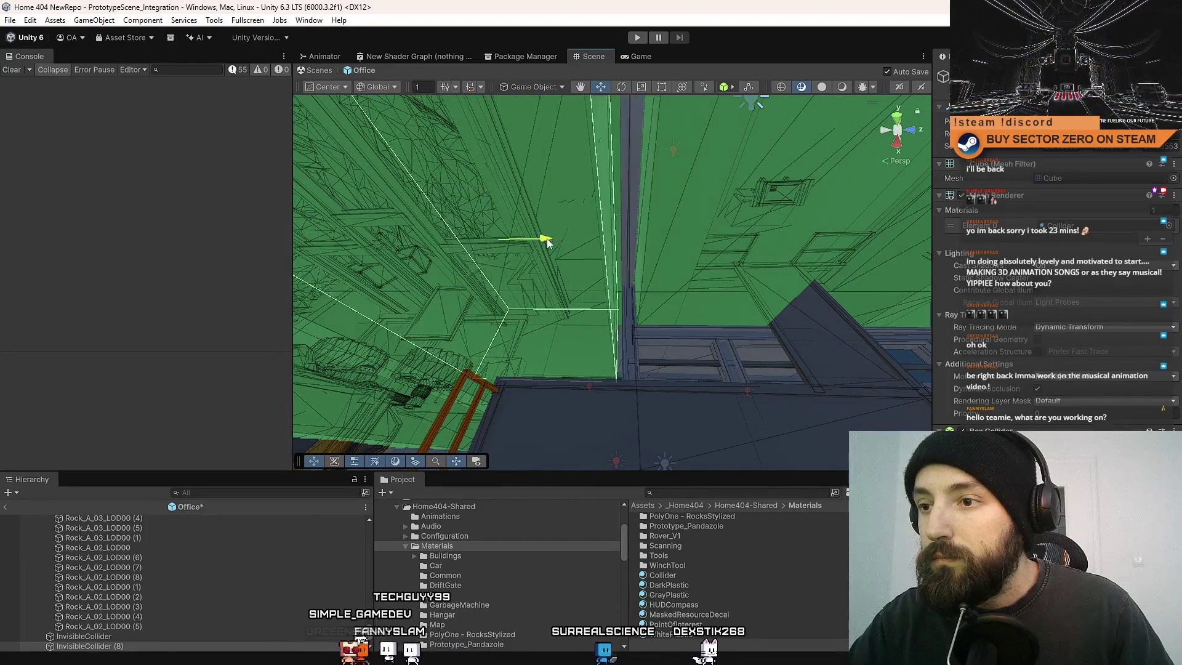
{"action": "mouse_move", "coordinate": [677, 321]}
{"action": "left_mouse_down"}
{"action": "mouse_move", "coordinate": [629, 386]}
{"action": "mouse_move", "coordinate": [644, 400]}
{"action": "mouse_move", "coordinate": [552, 335]}
{"action": "mouse_move", "coordinate": [319, 397]}
{"action": "mouse_move", "coordinate": [452, 392]}
{"action": "mouse_move", "coordinate": [713, 334]}
{"action": "mouse_move", "coordinate": [575, 316]}
{"action": "left_mouse_up"}
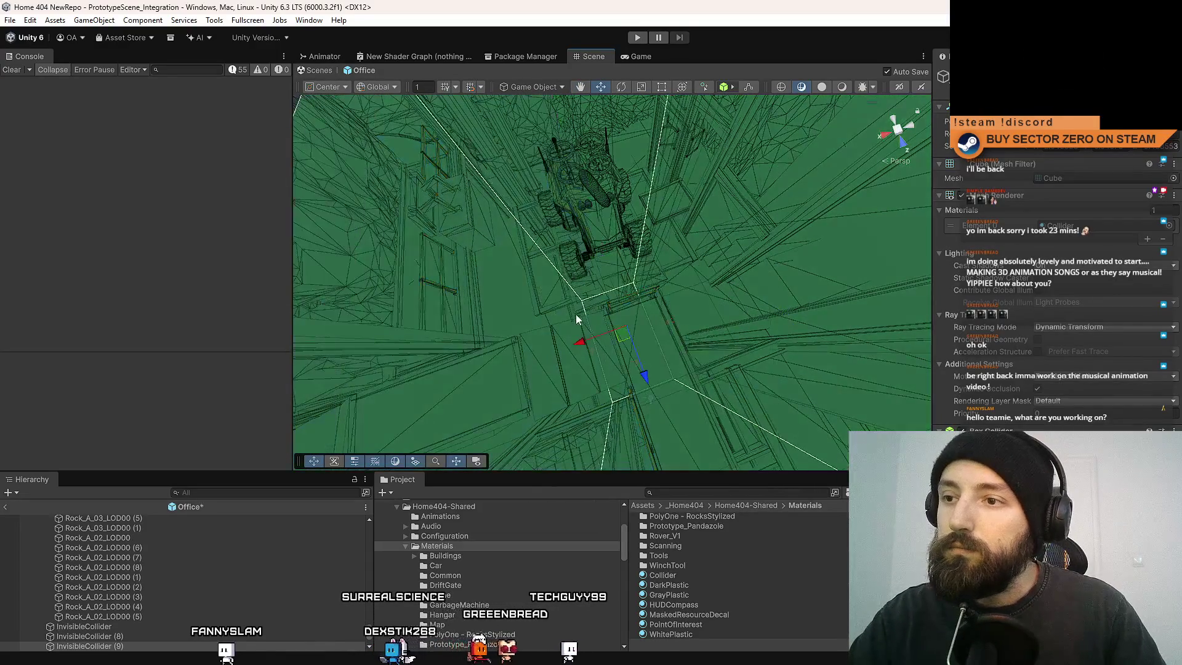
{"action": "key", "text": "r"}
{"action": "left_click_drag", "start_coordinate": [649, 376], "coordinate": [638, 339]}
{"action": "mouse_move", "coordinate": [559, 353]}
{"action": "left_mouse_down"}
{"action": "mouse_move", "coordinate": [778, 320]}
{"action": "mouse_move", "coordinate": [644, 222]}
{"action": "mouse_move", "coordinate": [567, 271]}
{"action": "left_mouse_up"}
{"action": "key", "text": "w"}
{"action": "key", "text": "r"}
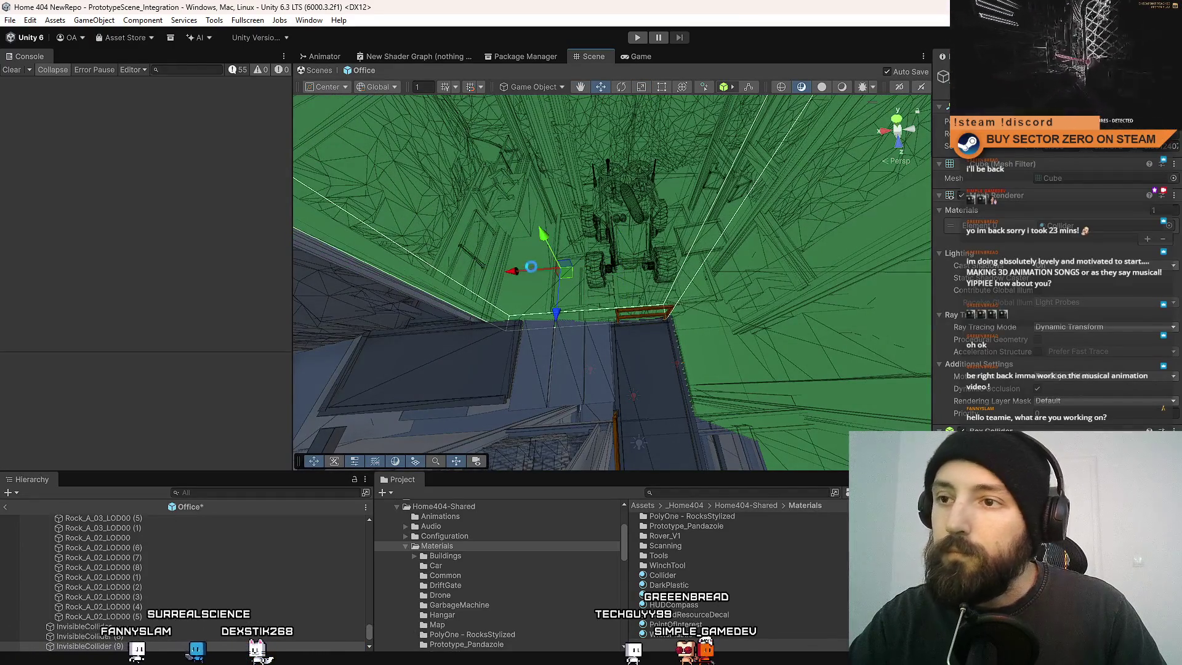
{"action": "mouse_move", "coordinate": [608, 303]}
{"action": "left_mouse_down"}
{"action": "mouse_move", "coordinate": [752, 298]}
{"action": "mouse_move", "coordinate": [519, 264]}
{"action": "mouse_move", "coordinate": [541, 254]}
{"action": "mouse_move", "coordinate": [418, 200]}
{"action": "mouse_move", "coordinate": [582, 132]}
{"action": "mouse_move", "coordinate": [607, 179]}
{"action": "mouse_move", "coordinate": [941, 318]}
{"action": "mouse_move", "coordinate": [914, 320]}
{"action": "mouse_move", "coordinate": [886, 294]}
{"action": "mouse_move", "coordinate": [682, 277]}
{"action": "left_mouse_up"}
Align InvisibleCollider (11) with the wall beside the rover to close the opening.
{"action": "key", "text": "e"}
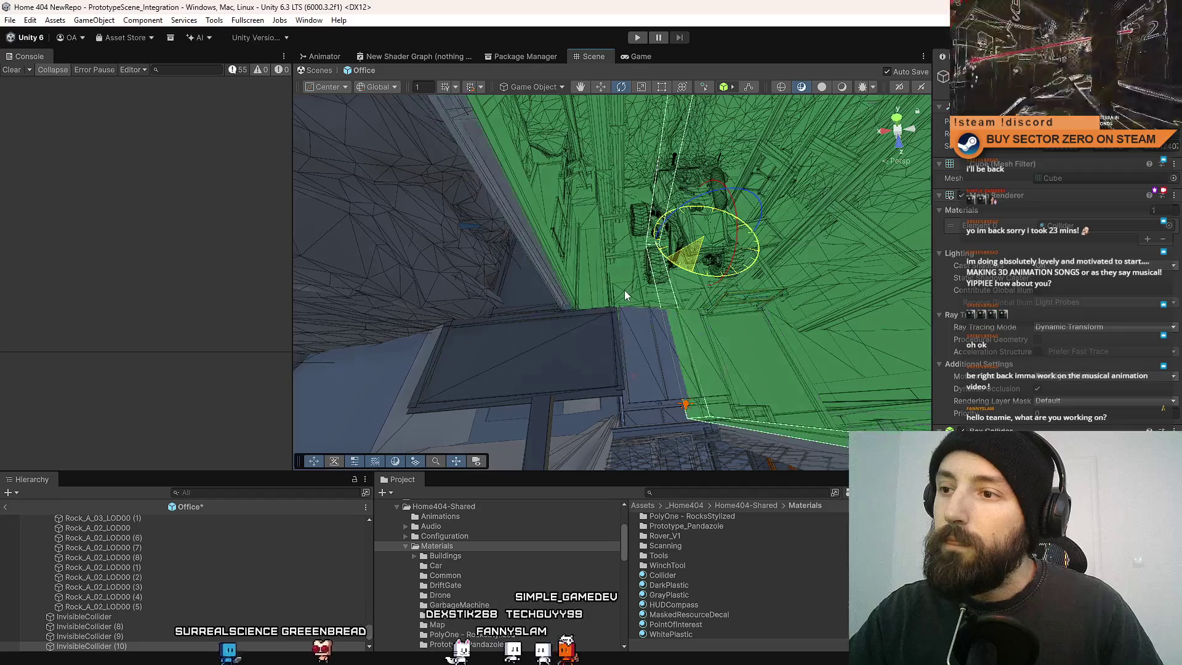
{"action": "key", "text": "w"}
{"action": "left_click_drag", "start_coordinate": [587, 281], "coordinate": [821, 324]}
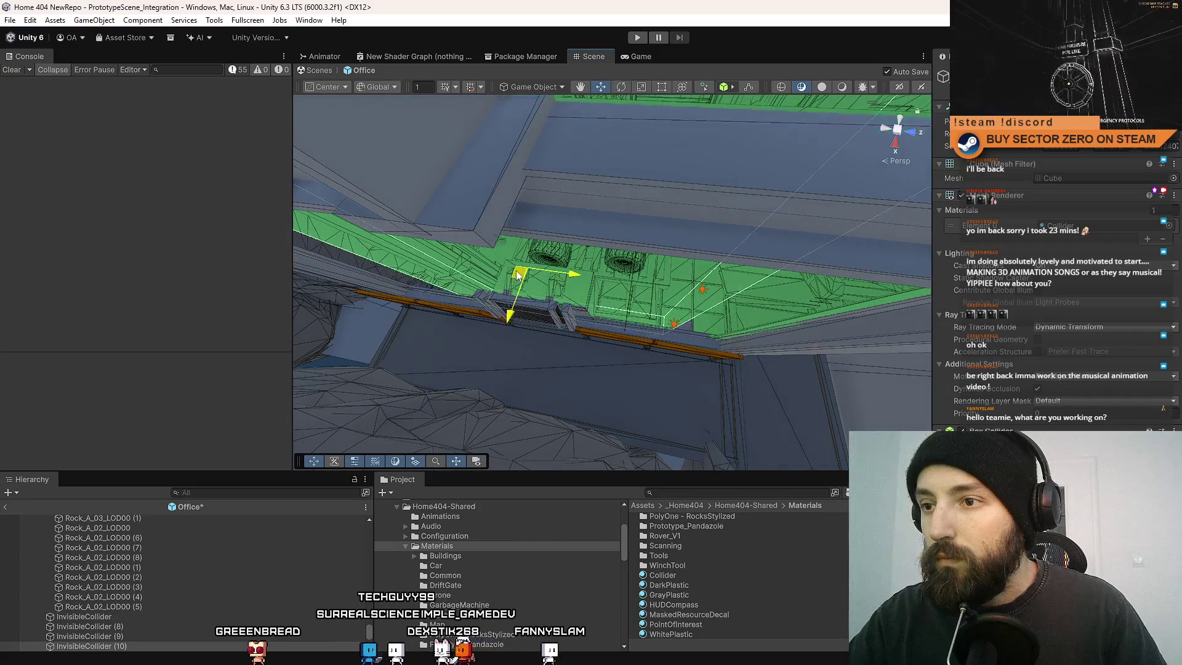
{"action": "mouse_move", "coordinate": [708, 320]}
{"action": "left_mouse_down"}
{"action": "mouse_move", "coordinate": [741, 253]}
{"action": "mouse_move", "coordinate": [702, 263]}
{"action": "left_mouse_up"}
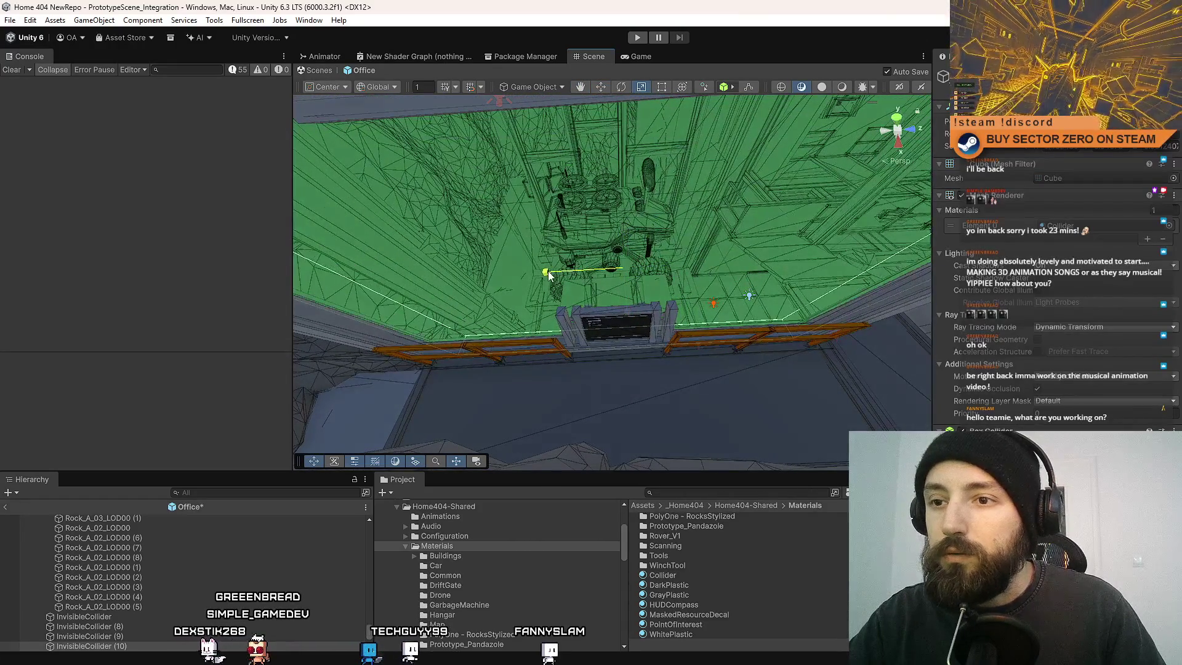
{"action": "mouse_move", "coordinate": [633, 326]}
{"action": "left_mouse_down"}
{"action": "mouse_move", "coordinate": [623, 256]}
{"action": "mouse_move", "coordinate": [527, 271]}
{"action": "left_mouse_up"}
{"action": "mouse_move", "coordinate": [708, 326]}
{"action": "left_mouse_down"}
{"action": "mouse_move", "coordinate": [643, 371]}
{"action": "mouse_move", "coordinate": [552, 350]}
{"action": "mouse_move", "coordinate": [643, 369]}
{"action": "mouse_move", "coordinate": [719, 243]}
{"action": "left_mouse_up"}
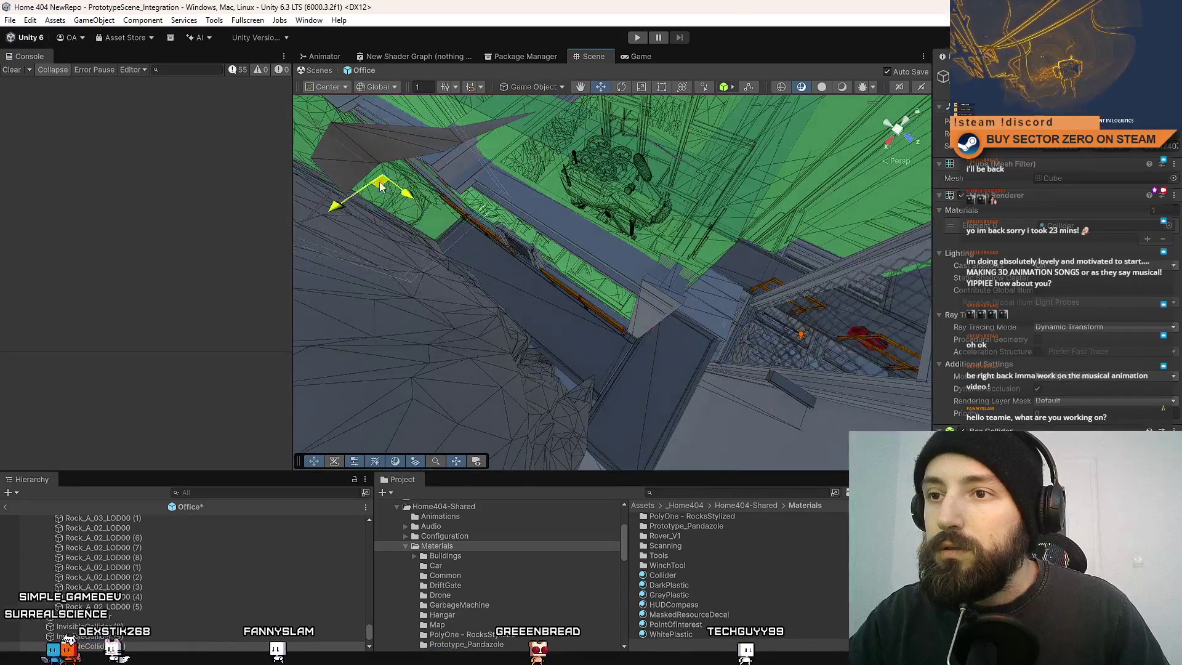
{"action": "left_click_drag", "start_coordinate": [631, 269], "coordinate": [559, 215]}
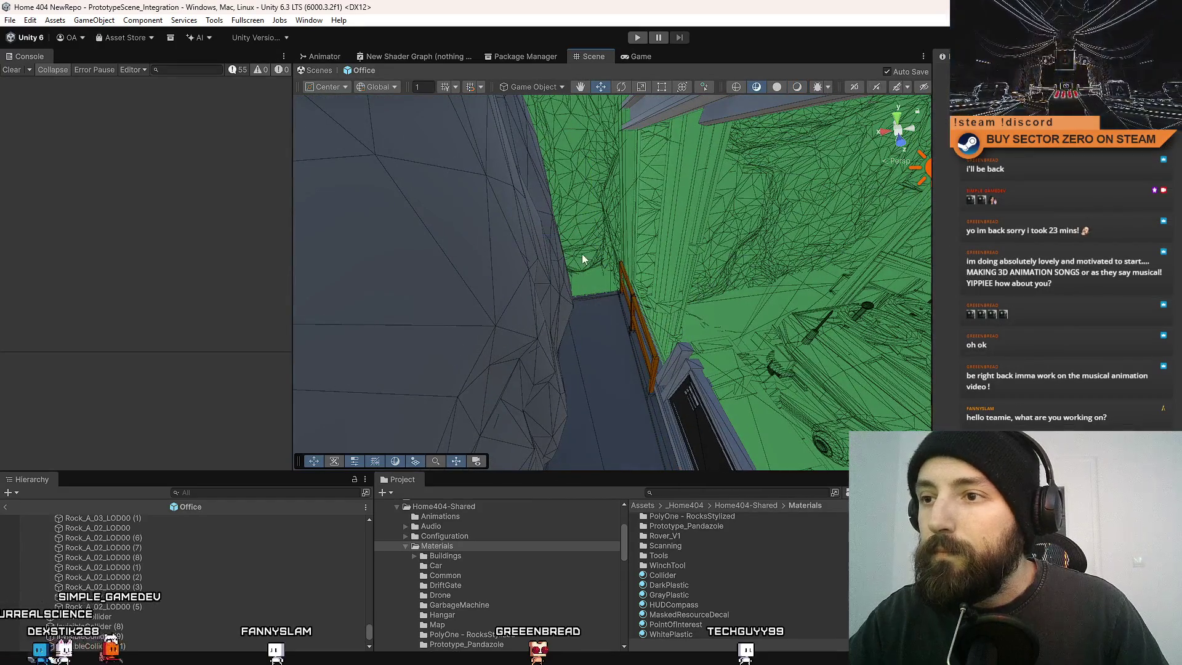
{"action": "left_click", "coordinate": [449, 240]}
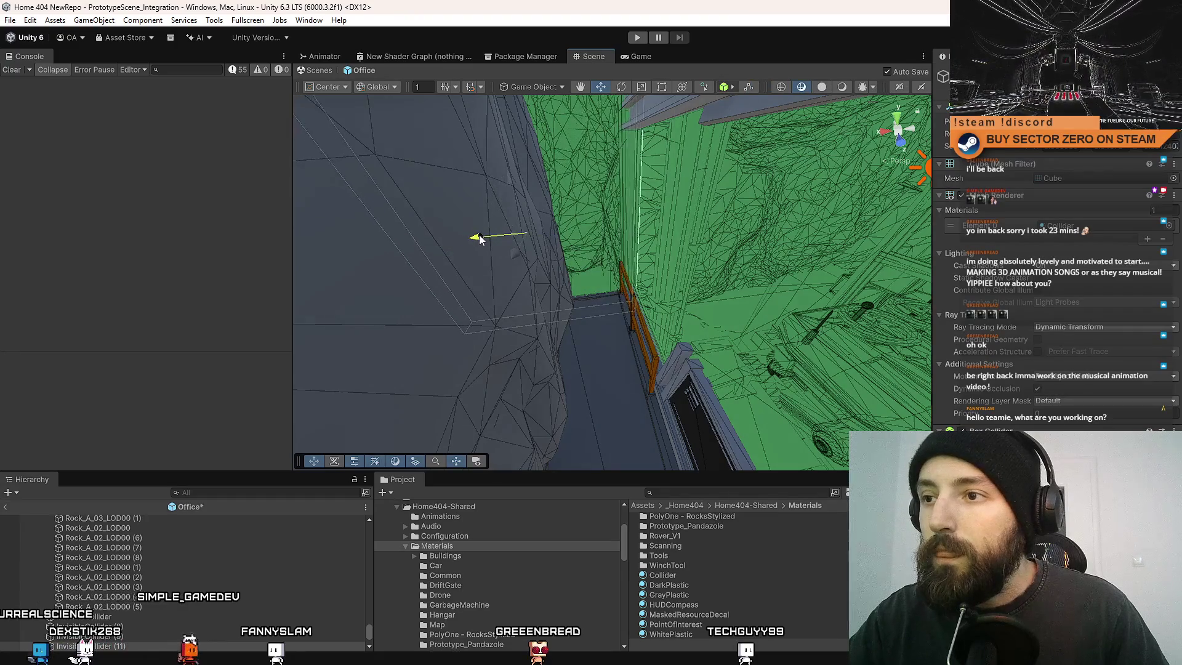
Look over the corridor and orange rails, then start Play mode with the rover.
{"action": "mouse_move", "coordinate": [615, 335]}
{"action": "left_mouse_down"}
{"action": "mouse_move", "coordinate": [315, 453]}
{"action": "mouse_move", "coordinate": [525, 378]}
{"action": "mouse_move", "coordinate": [575, 390]}
{"action": "mouse_move", "coordinate": [567, 403]}
{"action": "mouse_move", "coordinate": [743, 401]}
{"action": "mouse_move", "coordinate": [625, 403]}
{"action": "mouse_move", "coordinate": [601, 205]}
{"action": "mouse_move", "coordinate": [564, 422]}
{"action": "mouse_move", "coordinate": [262, 522]}
{"action": "mouse_move", "coordinate": [179, 519]}
{"action": "mouse_move", "coordinate": [565, 453]}
{"action": "mouse_move", "coordinate": [625, 348]}
{"action": "mouse_move", "coordinate": [623, 293]}
{"action": "mouse_move", "coordinate": [658, 246]}
{"action": "mouse_move", "coordinate": [27, 248]}
{"action": "mouse_move", "coordinate": [83, 242]}
{"action": "mouse_move", "coordinate": [67, 272]}
{"action": "left_mouse_up"}
{"action": "mouse_move", "coordinate": [511, 315]}
{"action": "left_mouse_down"}
{"action": "mouse_move", "coordinate": [888, 144]}
{"action": "mouse_move", "coordinate": [224, 222]}
{"action": "mouse_move", "coordinate": [220, 88]}
{"action": "mouse_move", "coordinate": [324, 55]}
{"action": "mouse_move", "coordinate": [207, 53]}
{"action": "mouse_move", "coordinate": [270, 145]}
{"action": "mouse_move", "coordinate": [130, 268]}
{"action": "mouse_move", "coordinate": [181, 227]}
{"action": "mouse_move", "coordinate": [186, 243]}
{"action": "mouse_move", "coordinate": [256, 110]}
{"action": "mouse_move", "coordinate": [203, 17]}
{"action": "mouse_move", "coordinate": [119, 90]}
{"action": "mouse_move", "coordinate": [857, 277]}
{"action": "mouse_move", "coordinate": [857, 181]}
{"action": "mouse_move", "coordinate": [594, 57]}
{"action": "mouse_move", "coordinate": [113, 295]}
{"action": "mouse_move", "coordinate": [49, 272]}
{"action": "mouse_move", "coordinate": [679, 317]}
{"action": "mouse_move", "coordinate": [741, 246]}
{"action": "mouse_move", "coordinate": [643, 299]}
{"action": "mouse_move", "coordinate": [619, 256]}
{"action": "mouse_move", "coordinate": [208, 287]}
{"action": "mouse_move", "coordinate": [801, 274]}
{"action": "mouse_move", "coordinate": [897, 260]}
{"action": "mouse_move", "coordinate": [554, 277]}
{"action": "mouse_move", "coordinate": [186, 109]}
{"action": "mouse_move", "coordinate": [179, 136]}
{"action": "mouse_move", "coordinate": [574, 299]}
{"action": "left_mouse_up"}
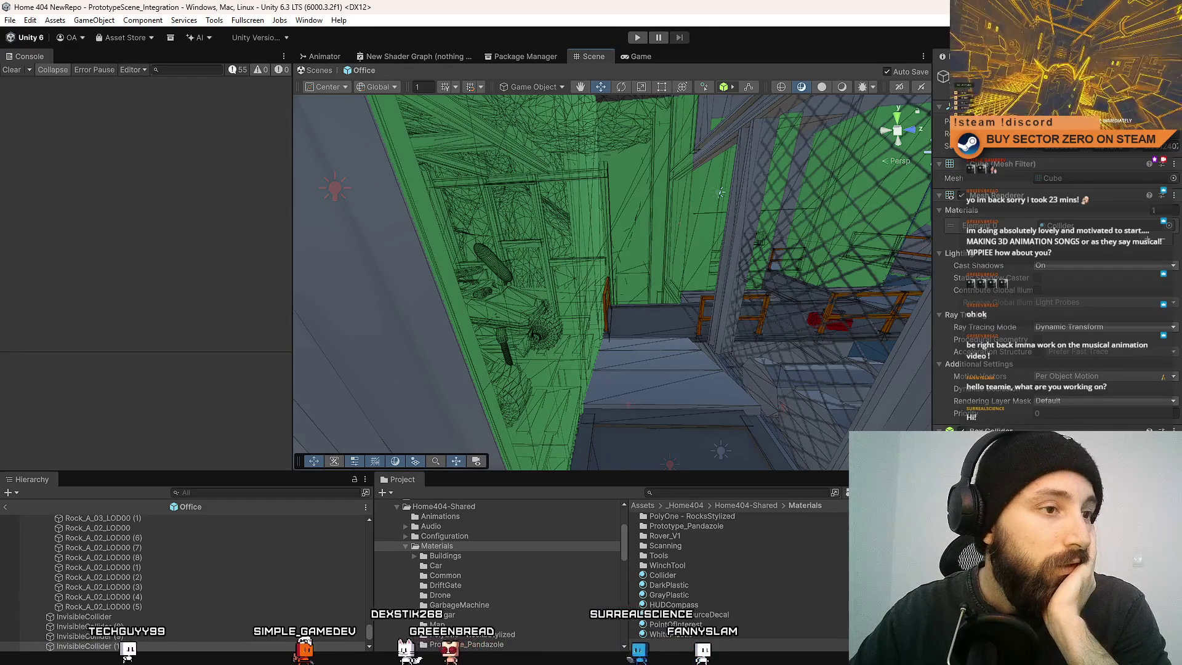
{"action": "mouse_move", "coordinate": [728, 298]}
{"action": "left_mouse_down"}
{"action": "mouse_move", "coordinate": [951, 238]}
{"action": "mouse_move", "coordinate": [738, 277]}
{"action": "mouse_move", "coordinate": [430, 396]}
{"action": "mouse_move", "coordinate": [510, 357]}
{"action": "mouse_move", "coordinate": [791, 596]}
{"action": "left_mouse_up"}
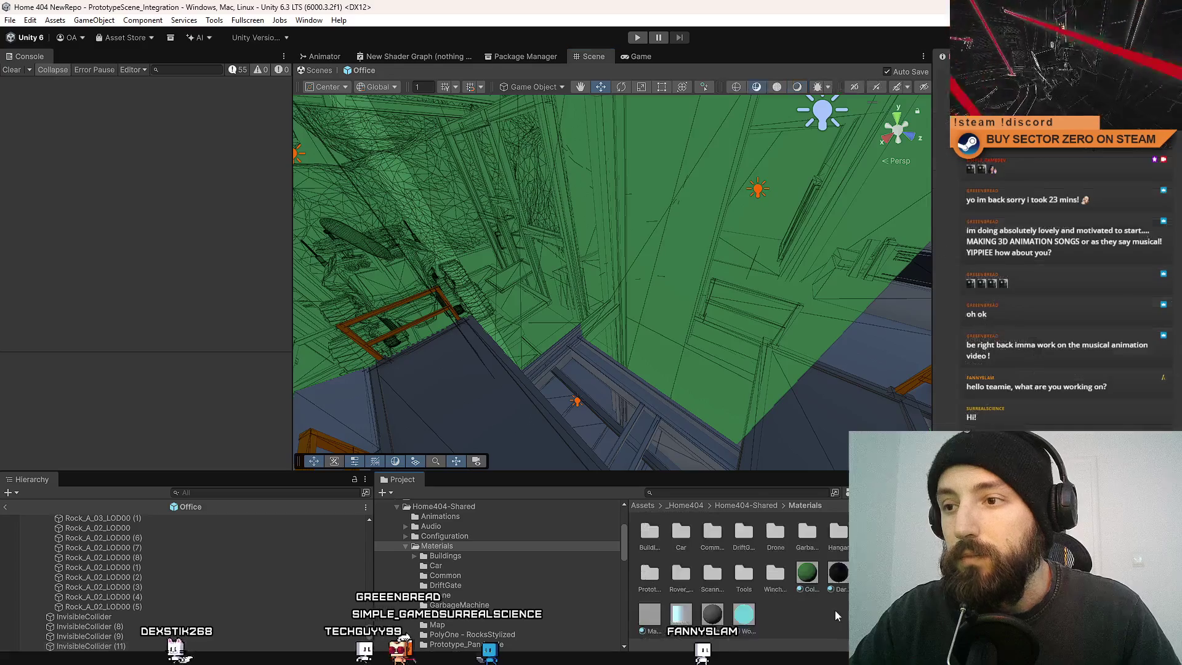
{"action": "left_click", "coordinate": [637, 38]}
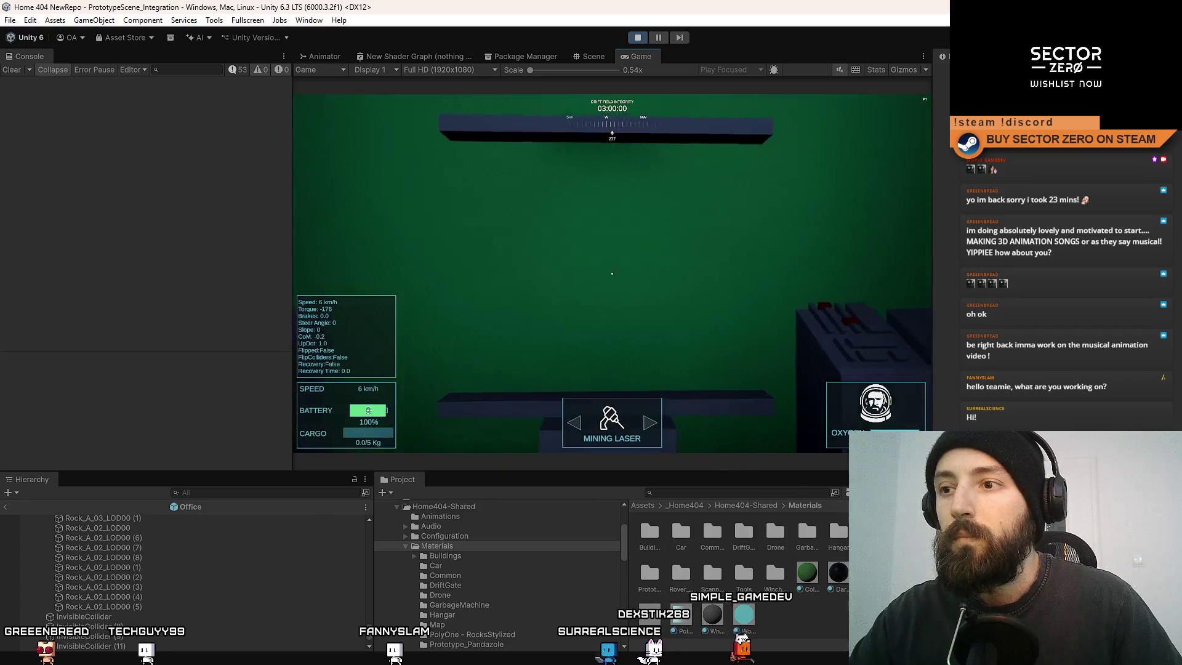
Toggle the Game view fullscreen with F10 and back, stop play mode, and return to the Scene view.
{"action": "key", "text": "F10"}
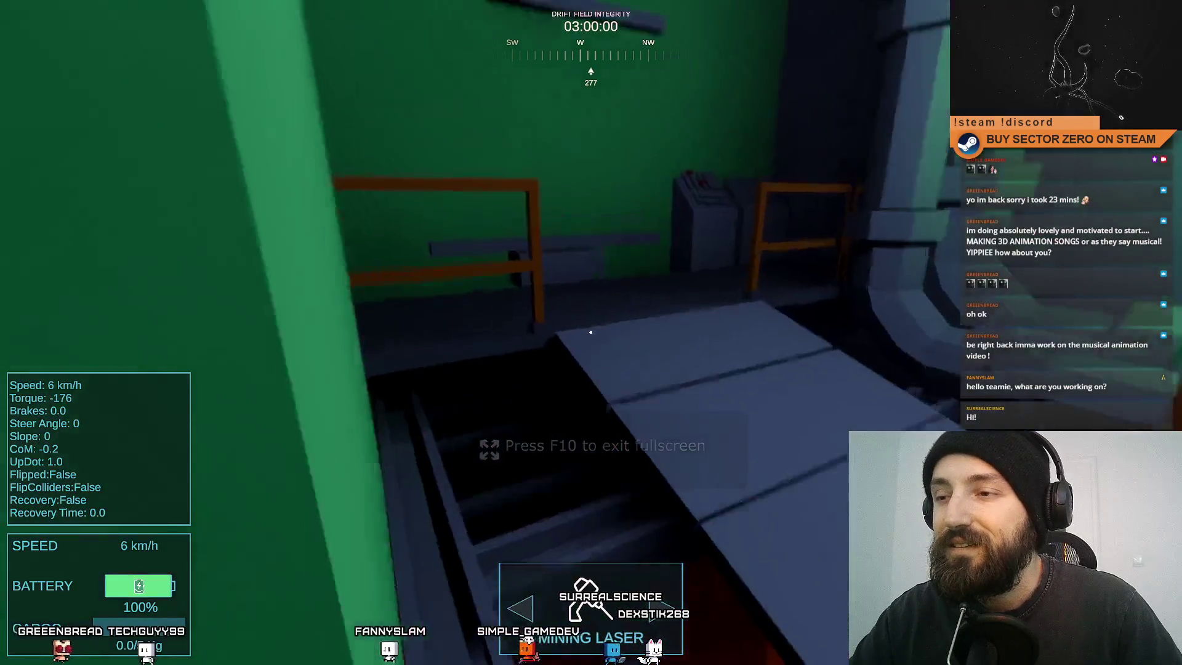
{"action": "key", "text": "F10"}
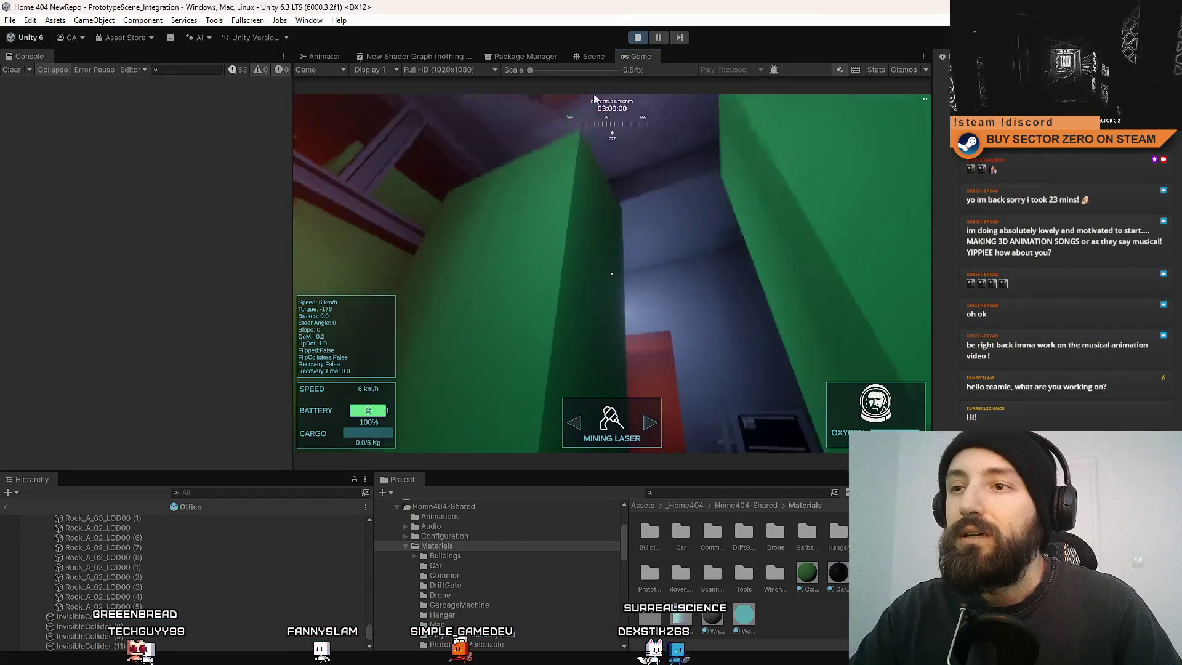
{"action": "left_click", "coordinate": [637, 37]}
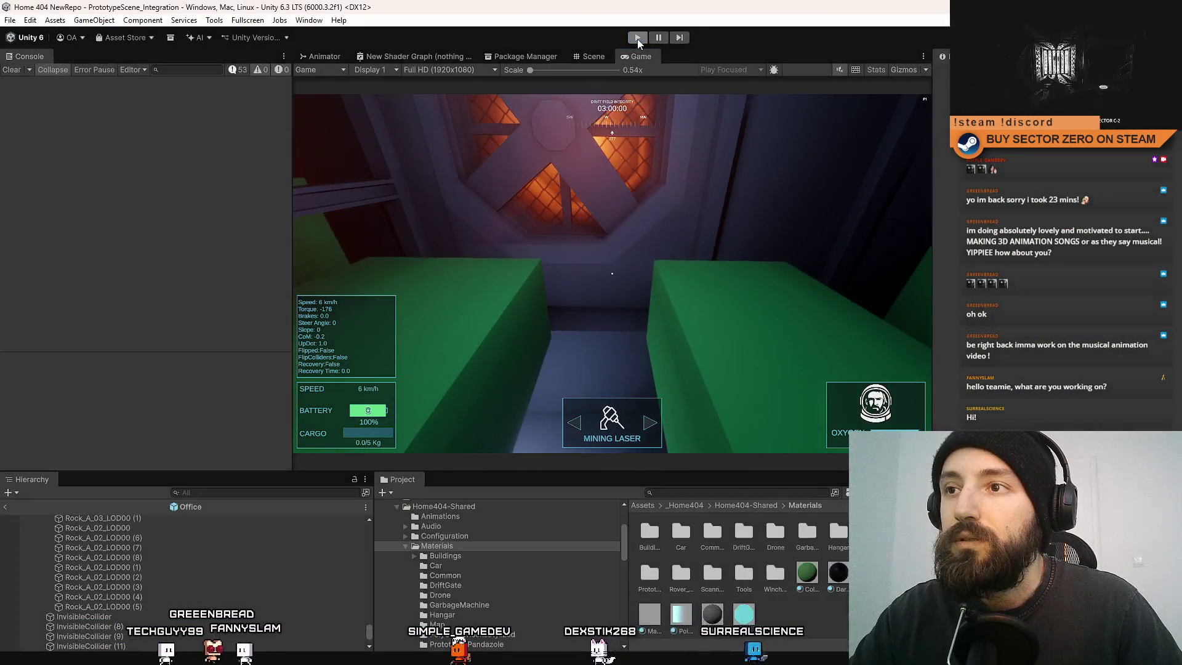
{"action": "left_click", "coordinate": [593, 56]}
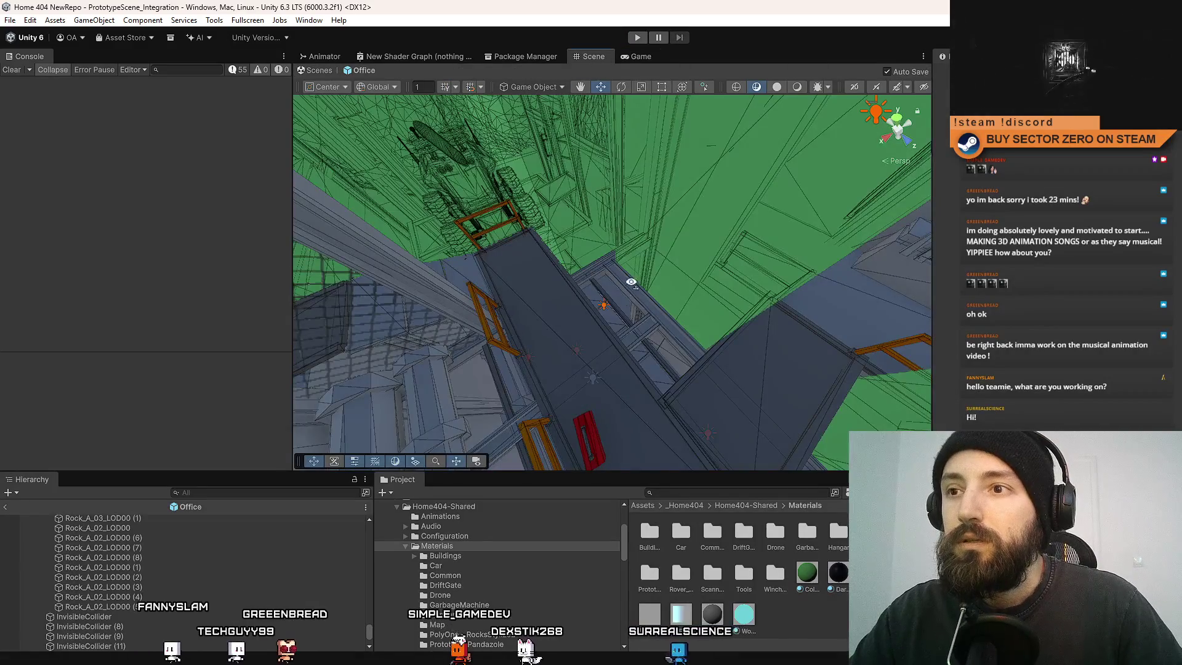
Lower the Collider material's Base Map alpha so the green colliders become semi-transparent.
{"action": "left_click_drag", "start_coordinate": [510, 323], "coordinate": [560, 320]}
{"action": "left_click", "coordinate": [802, 582]}
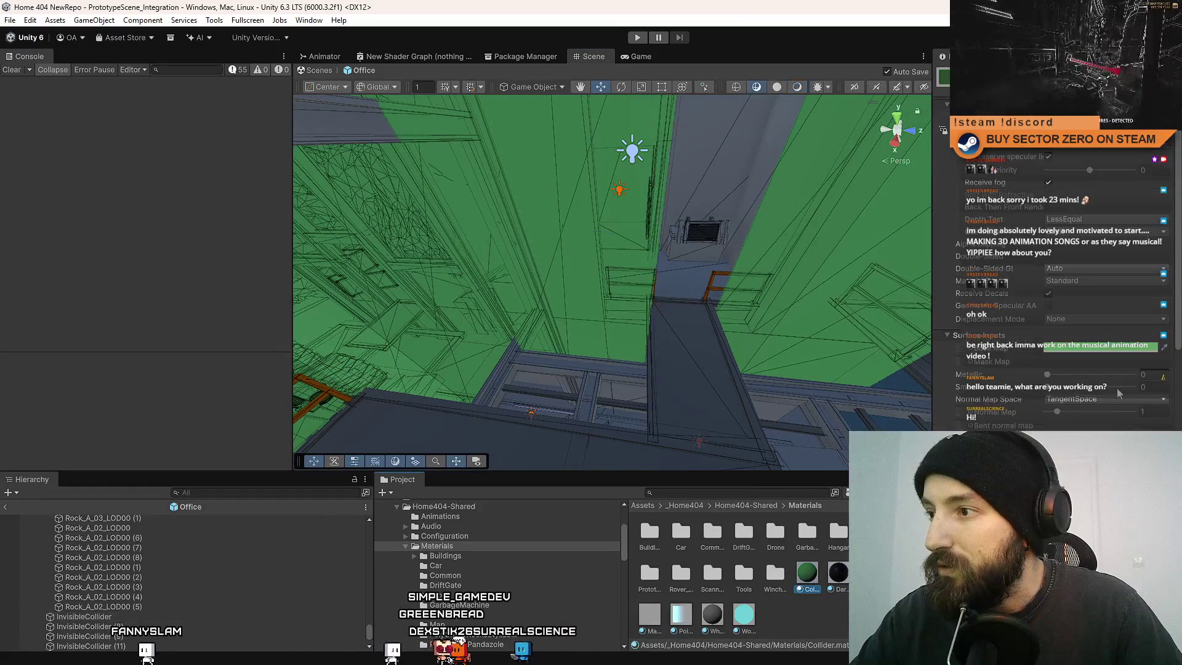
{"action": "left_click", "coordinate": [1111, 354]}
{"action": "left_click_drag", "start_coordinate": [1157, 511], "coordinate": [1127, 511]}
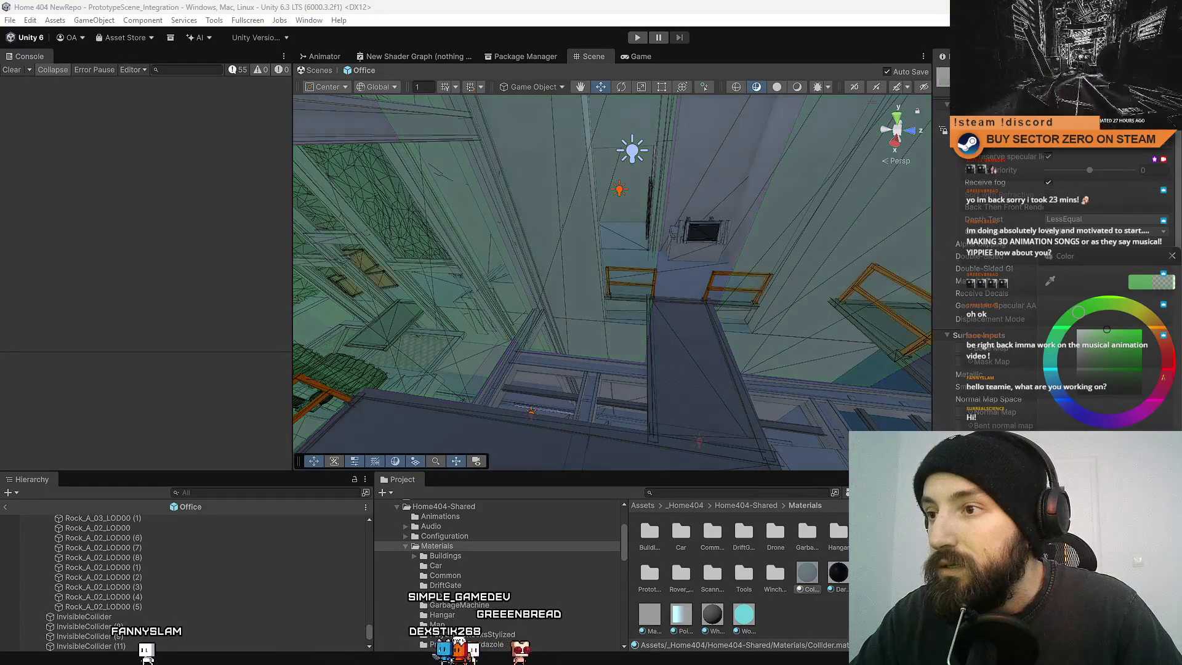
{"action": "left_click", "coordinate": [1173, 254]}
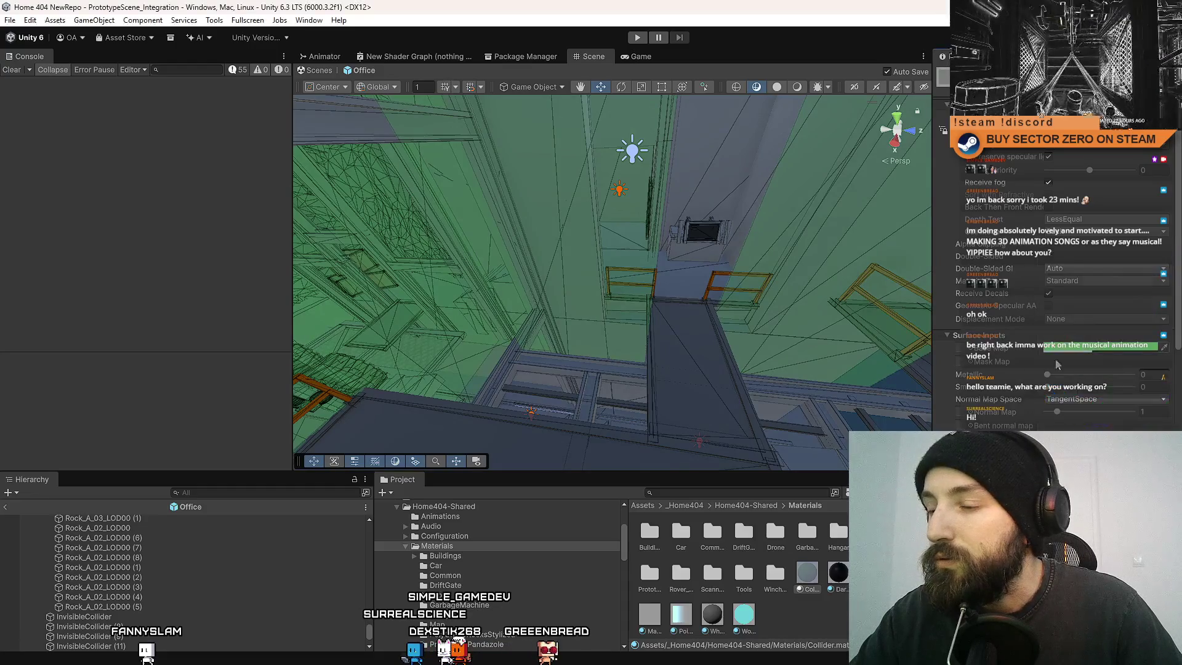
Playtest the rover driving into the base shaft again, then stop it.
{"action": "mouse_move", "coordinate": [738, 258]}
{"action": "left_mouse_down"}
{"action": "mouse_move", "coordinate": [683, 184]}
{"action": "mouse_move", "coordinate": [634, 23]}
{"action": "left_mouse_up"}
{"action": "left_click", "coordinate": [637, 37]}
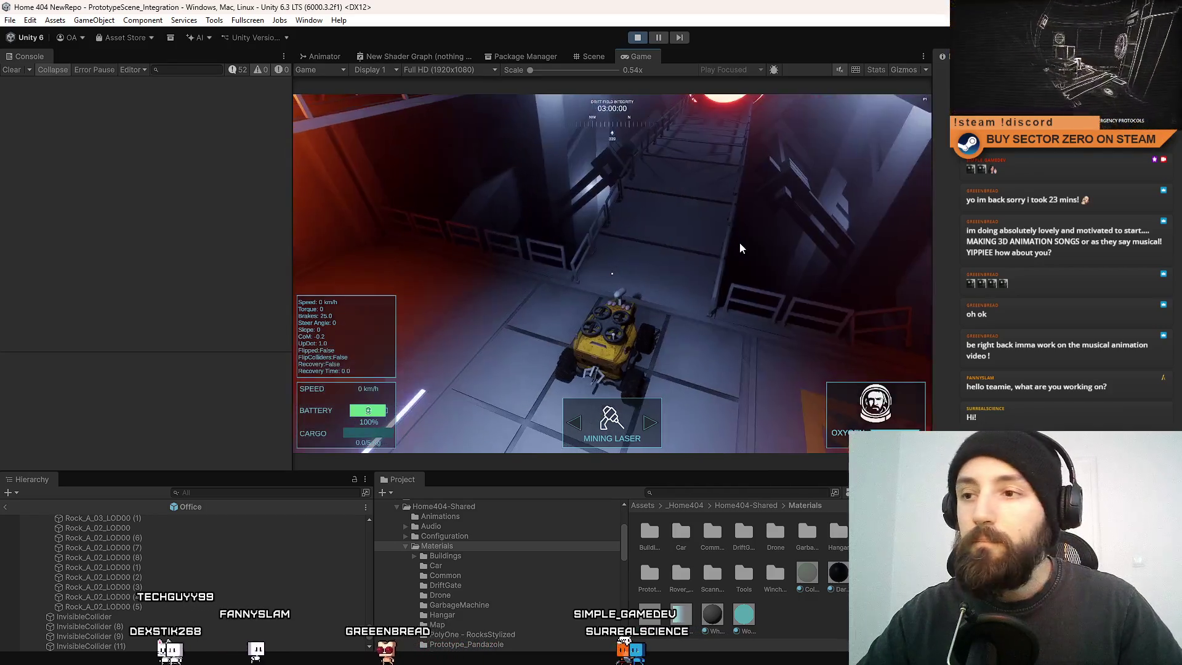
{"action": "key", "text": "ctrl+p"}
{"action": "right_click", "coordinate": [93, 518]}
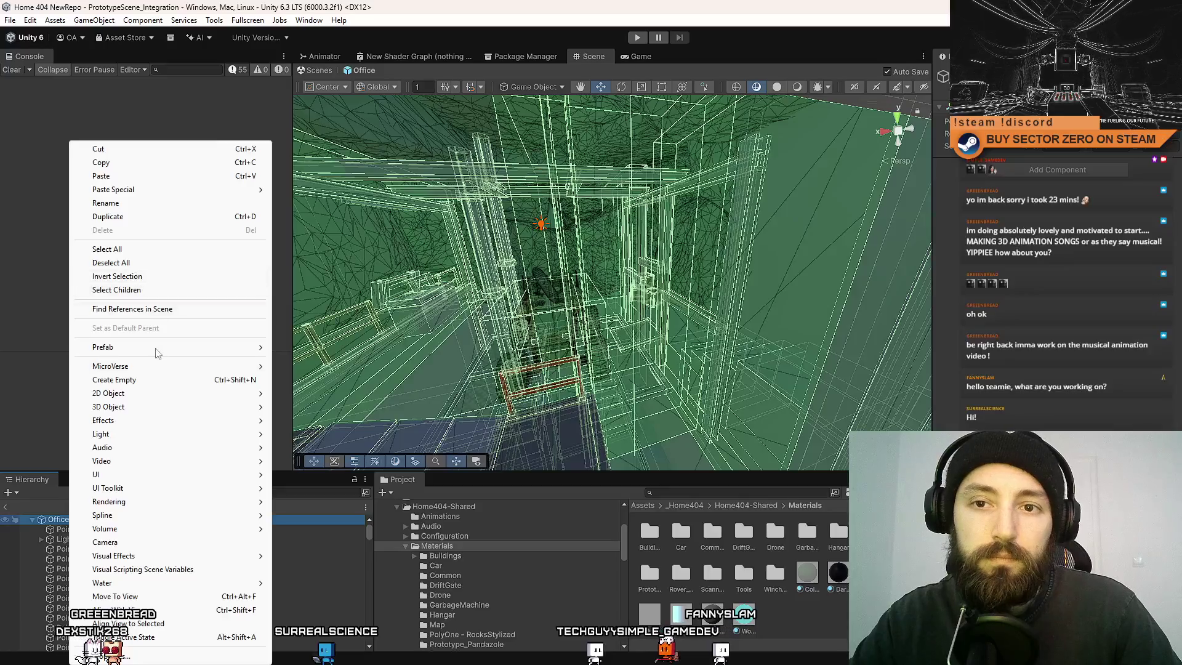
Create an empty object named Colliders and drag all InvisibleCollider boxes under it.
{"action": "left_click", "coordinate": [150, 379]}
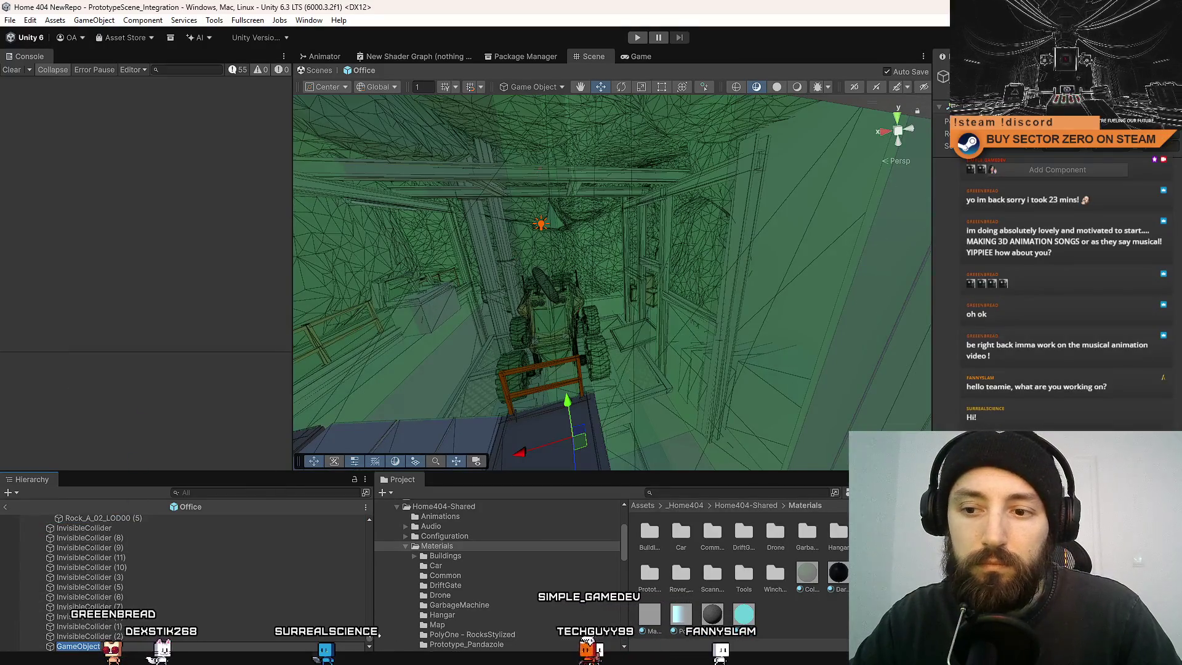
{"action": "type", "text": "Colliders"}
{"action": "key", "text": "Return"}
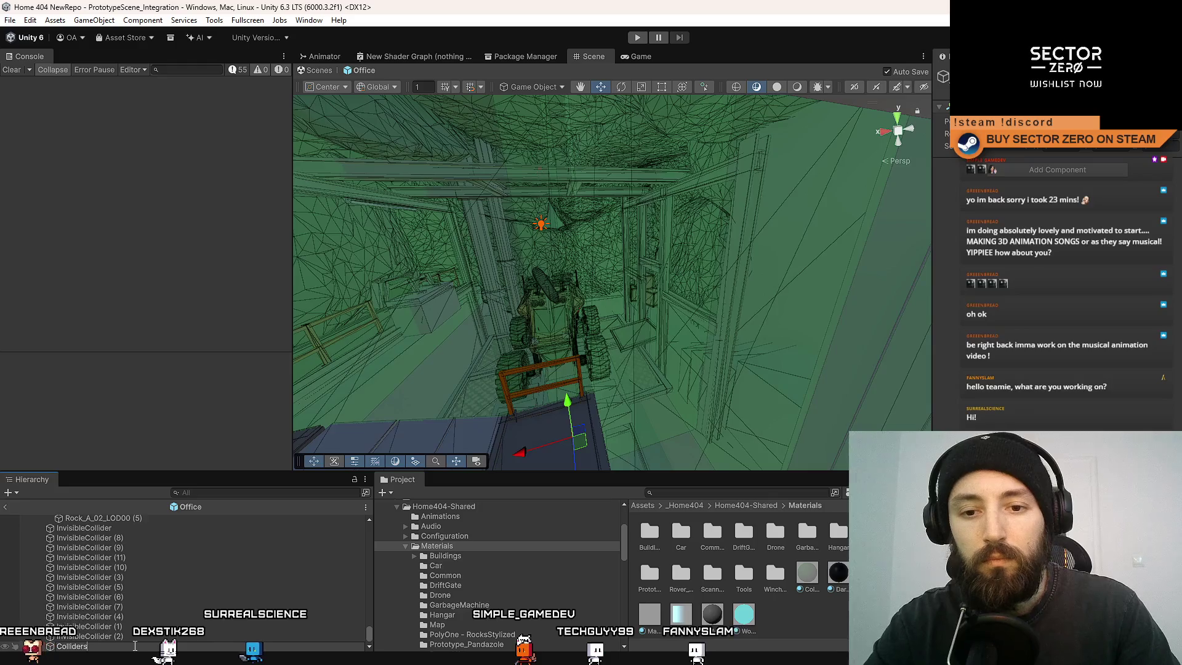
{"action": "left_click", "coordinate": [123, 638]}
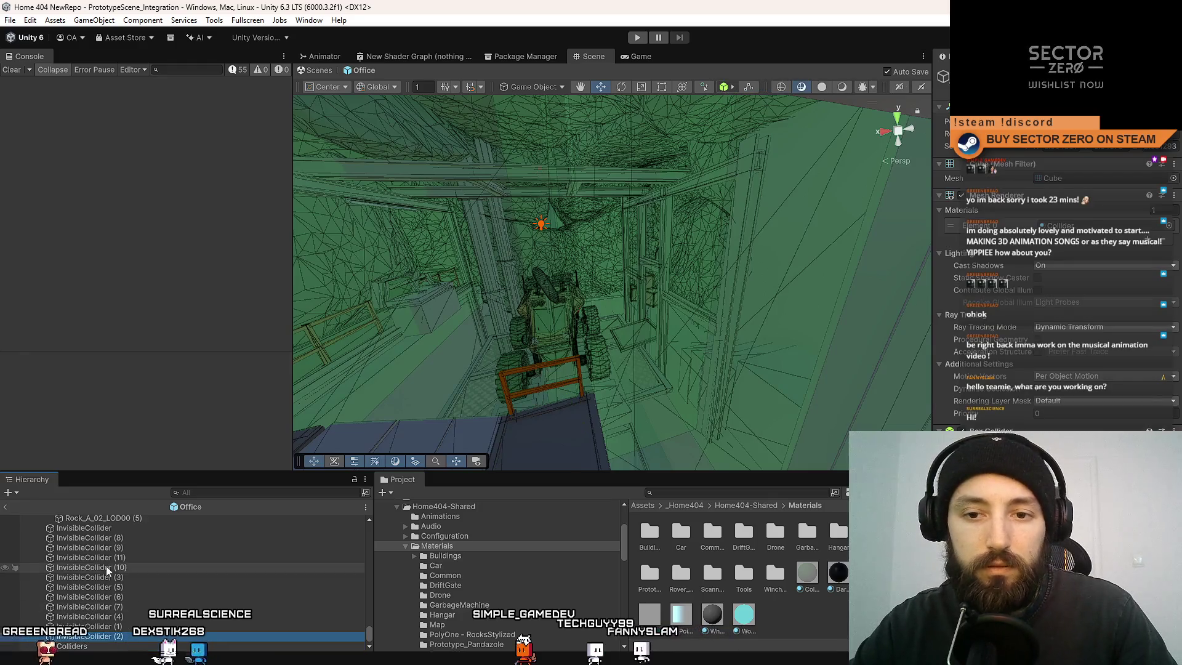
{"action": "left_click", "coordinate": [119, 528], "text": "shift"}
{"action": "left_click_drag", "start_coordinate": [93, 576], "coordinate": [72, 645]}
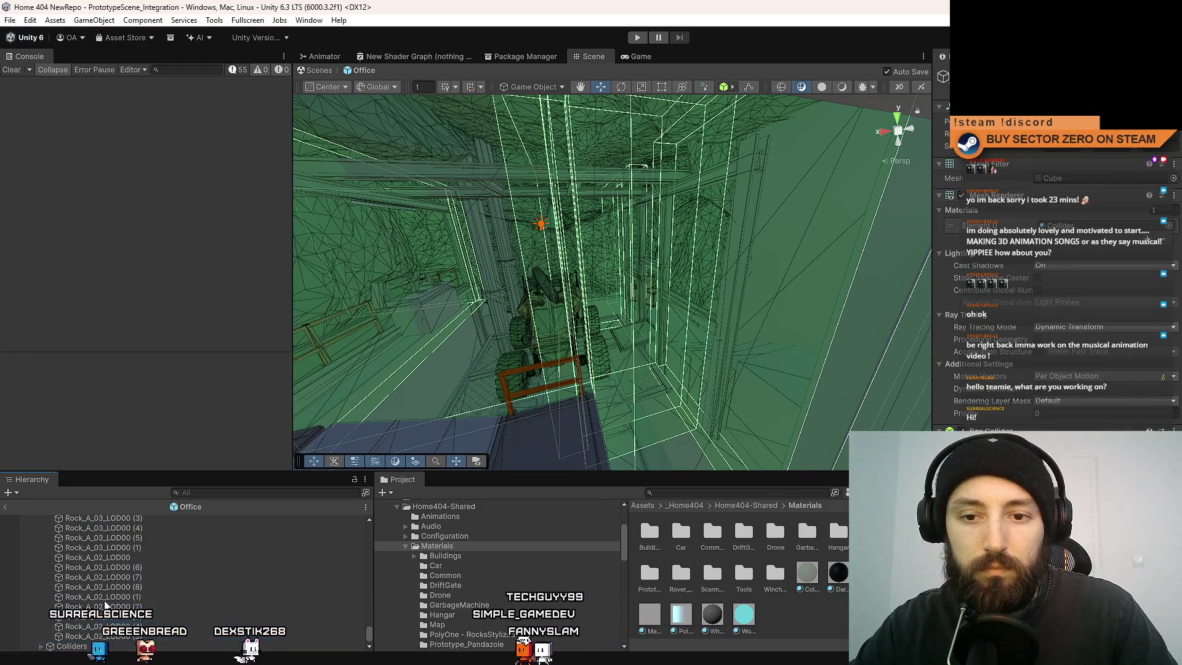
{"action": "left_click_drag", "start_coordinate": [369, 632], "coordinate": [374, 515]}
Focus on Colliders, expand it, and select InvisibleCollider (4), (1) and (2) to inspect them.
{"action": "left_click", "coordinate": [92, 529]}
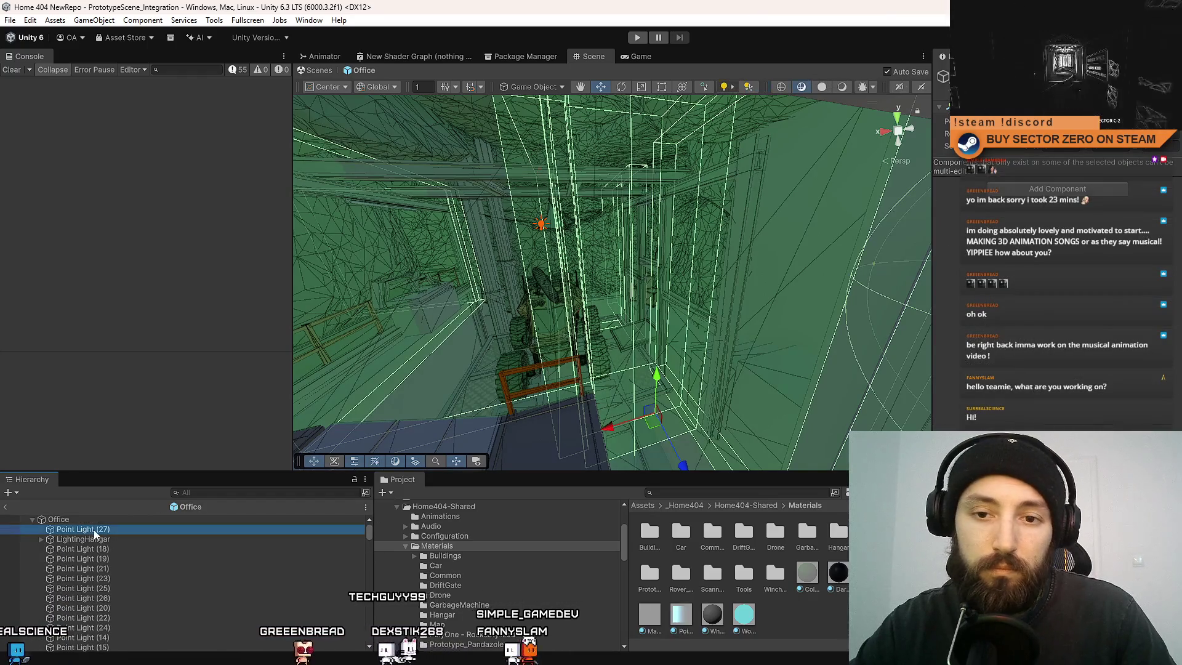
{"action": "left_click", "coordinate": [91, 529]}
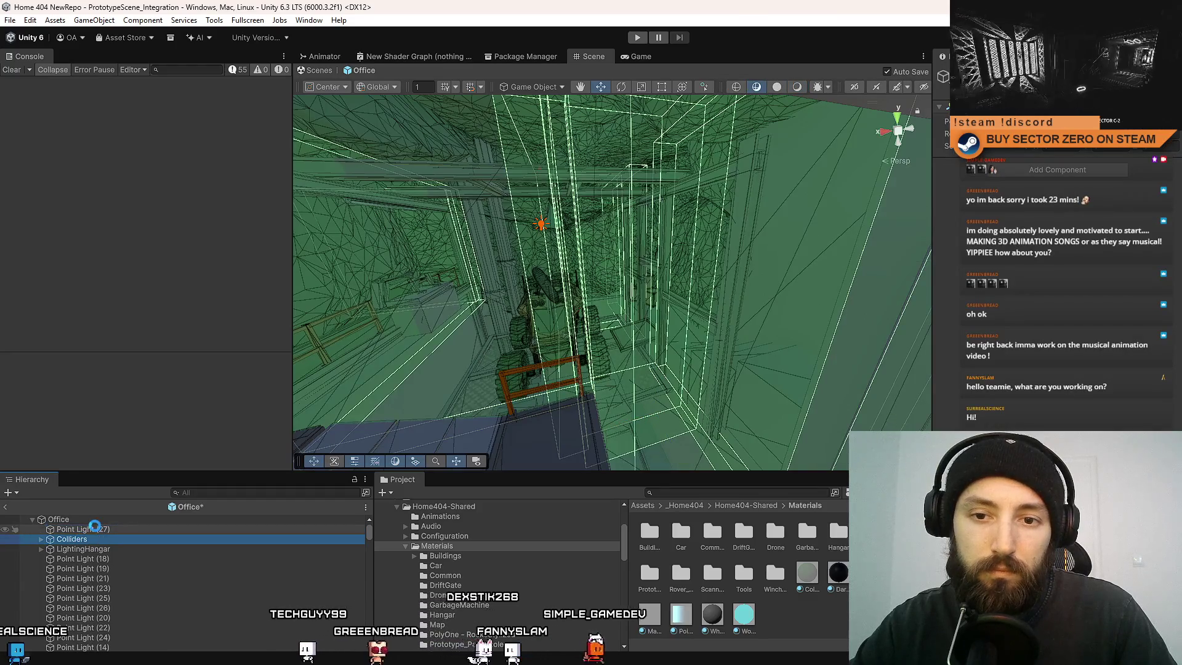
{"action": "double_click", "coordinate": [109, 530]}
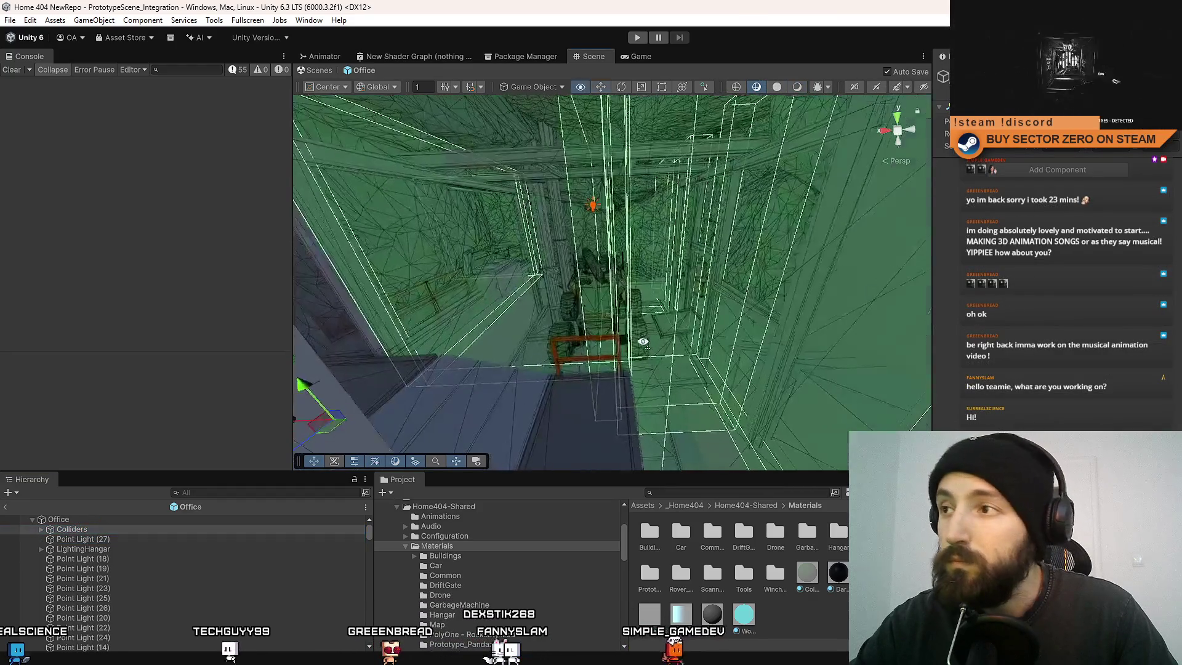
{"action": "left_click", "coordinate": [42, 529]}
{"action": "left_click", "coordinate": [98, 540]}
{"action": "scroll", "coordinate": [129, 560], "scroll_direction": "down", "scroll_amount": 3}
{"action": "left_click", "coordinate": [133, 537], "text": "shift"}
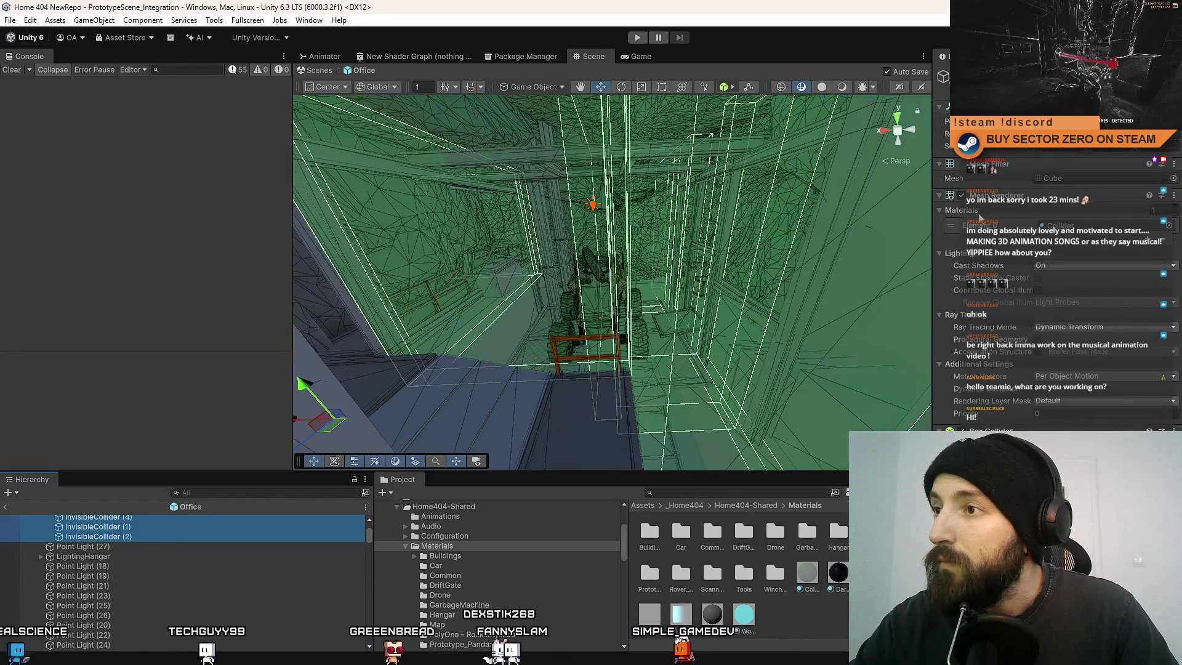
{"action": "mouse_move", "coordinate": [609, 277]}
{"action": "left_mouse_down"}
{"action": "mouse_move", "coordinate": [653, 320]}
{"action": "mouse_move", "coordinate": [773, 552]}
{"action": "left_mouse_up"}
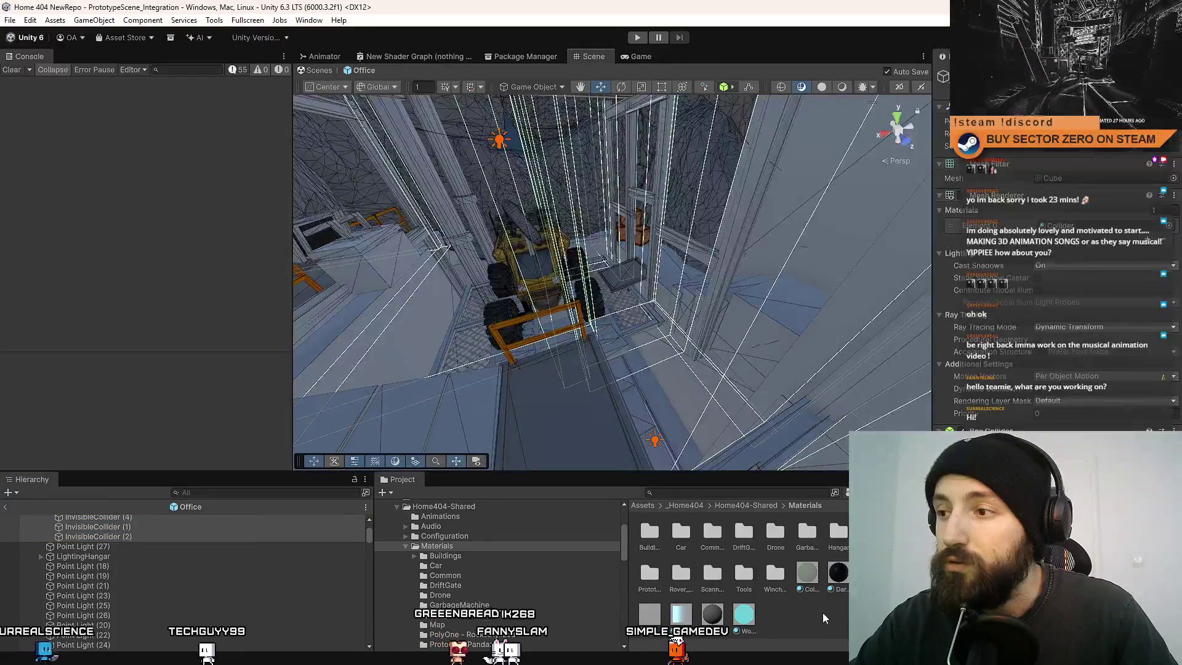
Clear the selection, tilt the view down over the forklift, and enter Play mode.
{"action": "left_click", "coordinate": [744, 342]}
{"action": "left_click_drag", "start_coordinate": [743, 348], "coordinate": [638, 32]}
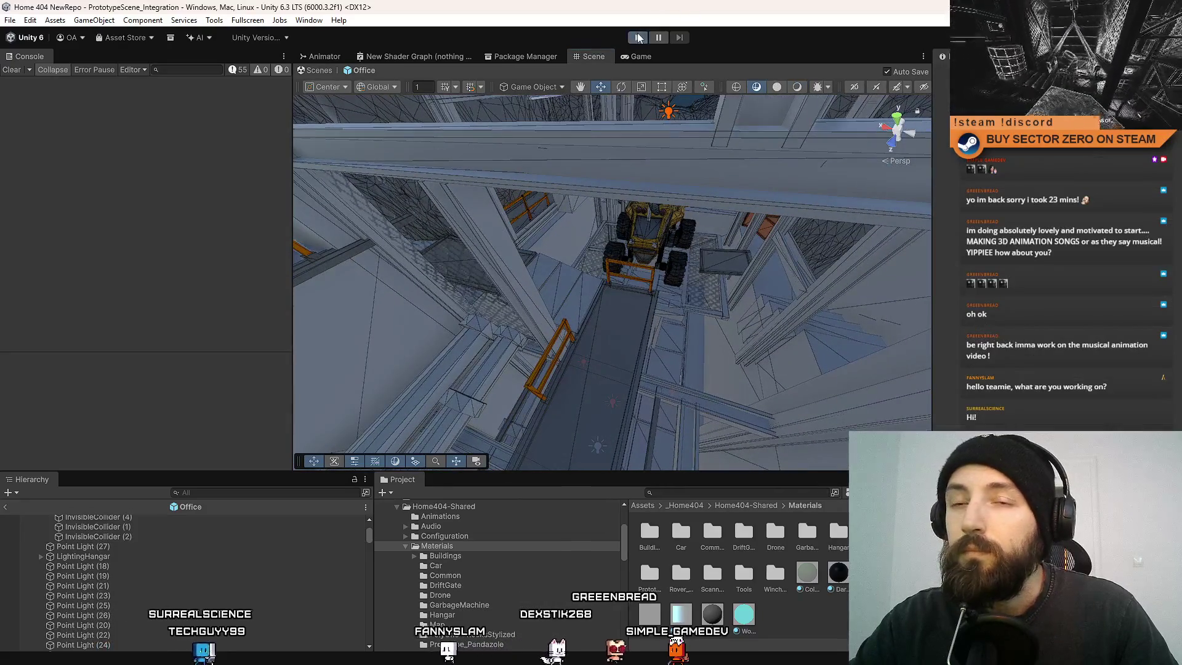
{"action": "left_click", "coordinate": [638, 38]}
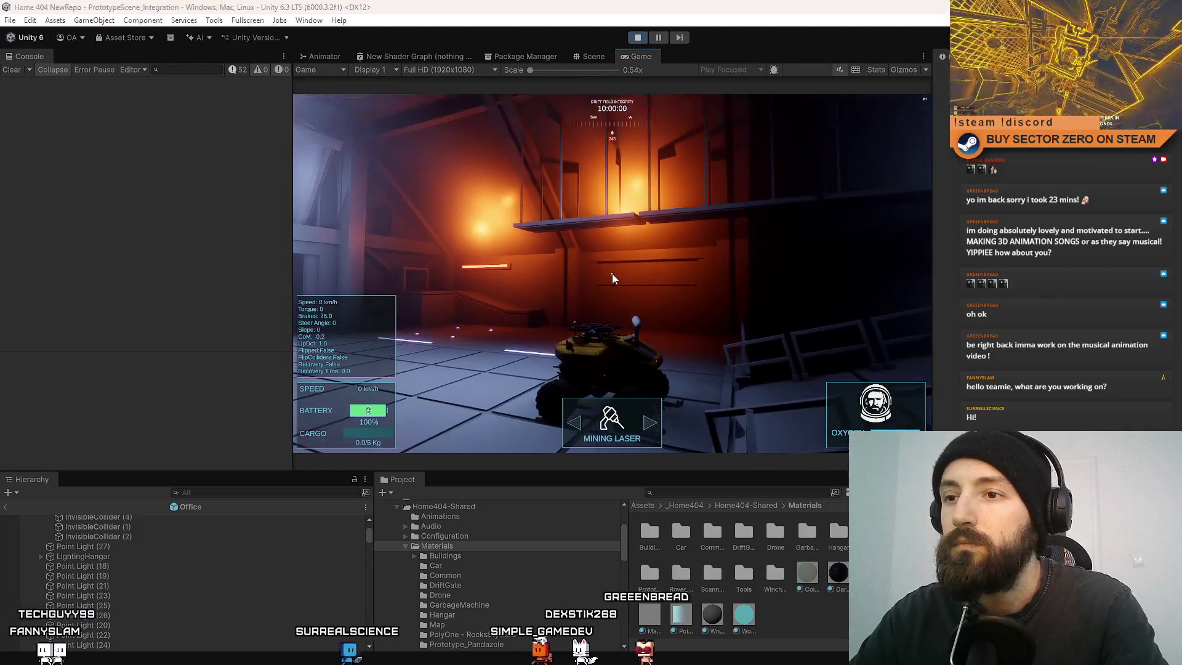
Go fullscreen with F10, drive the rover forward, then fly around toward the glowing beacon.
{"action": "key", "text": "F10"}
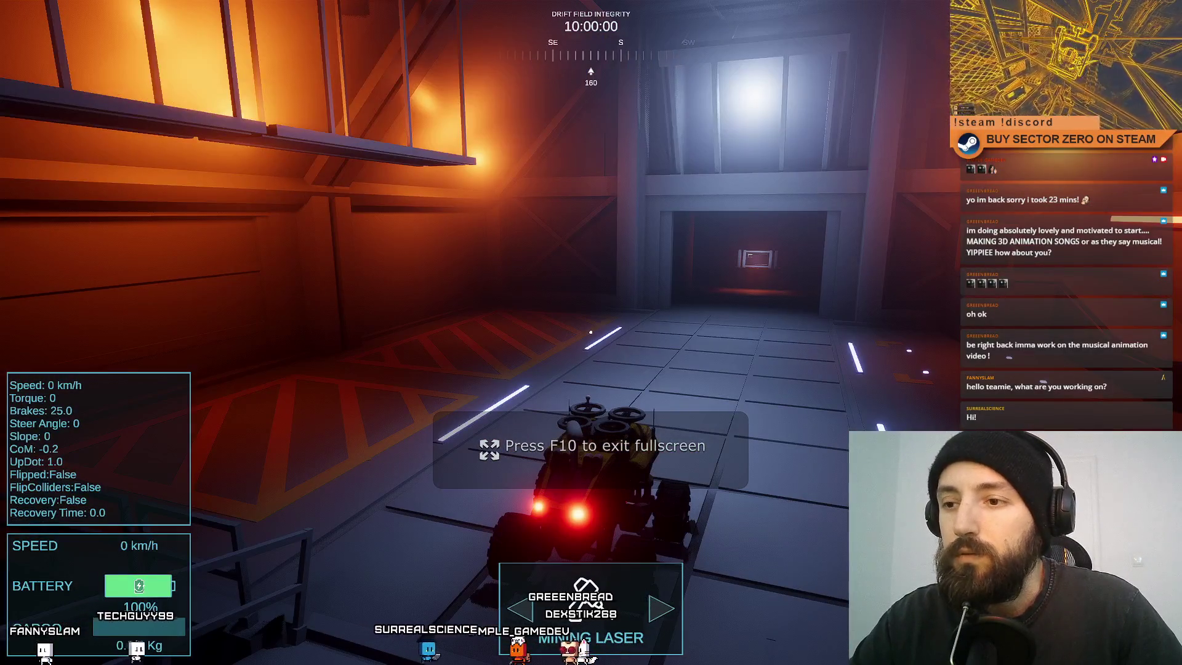
{"action": "key", "text": "w"}
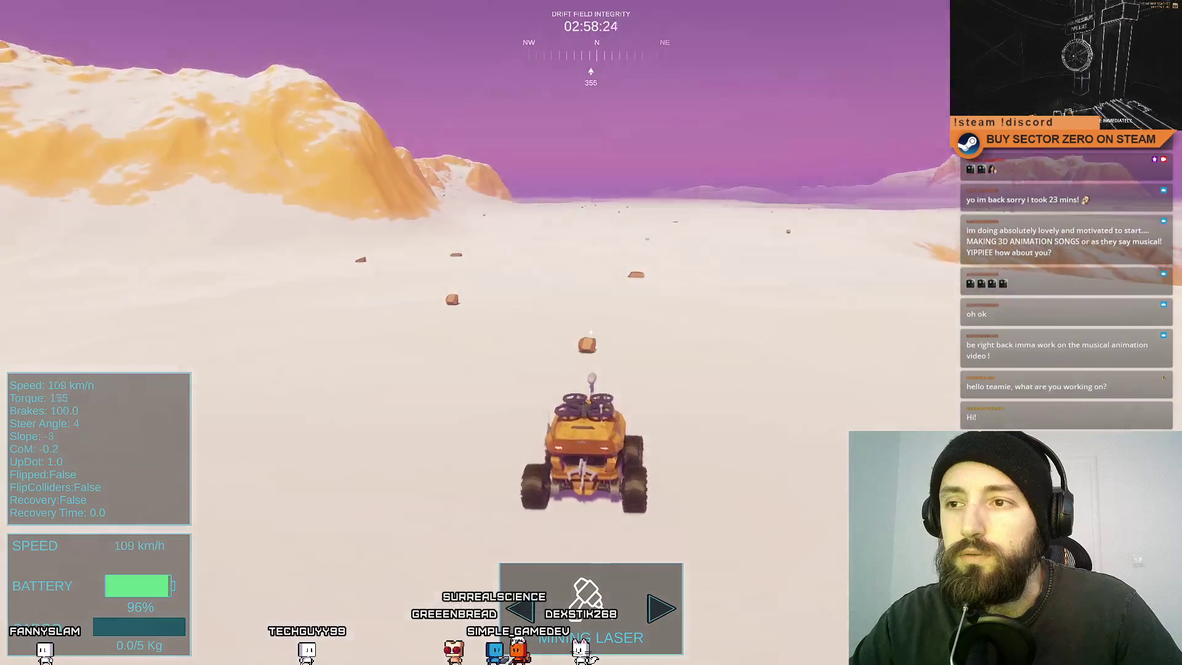
{"action": "key", "text": "a"}
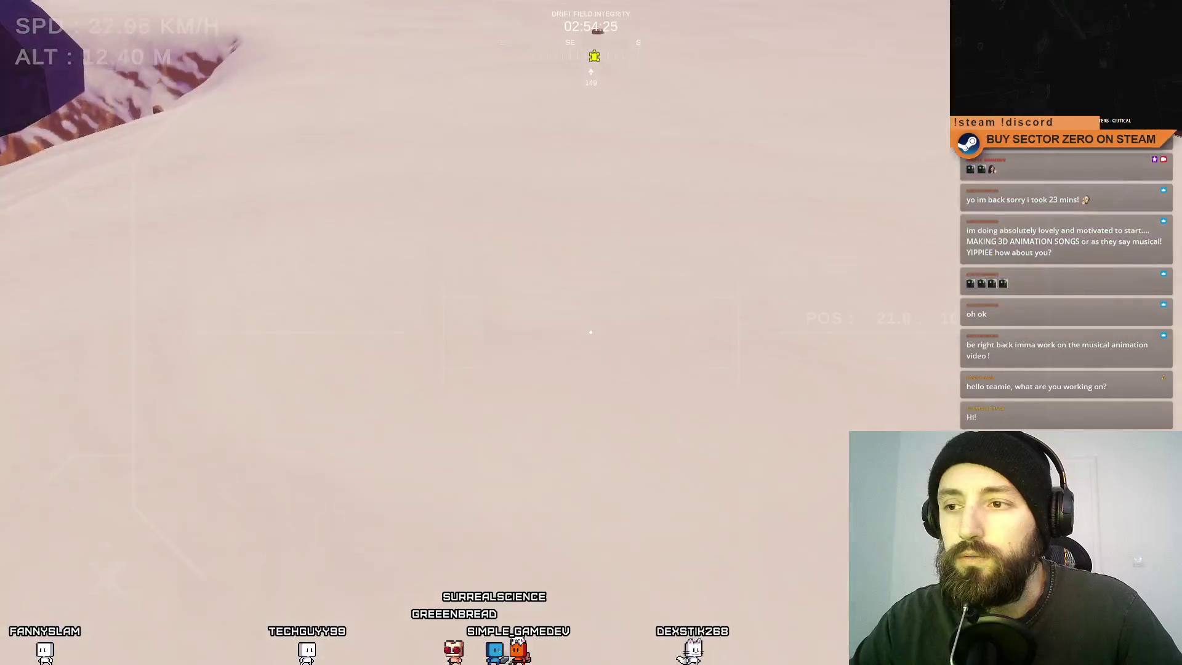
{"action": "key", "text": "a"}
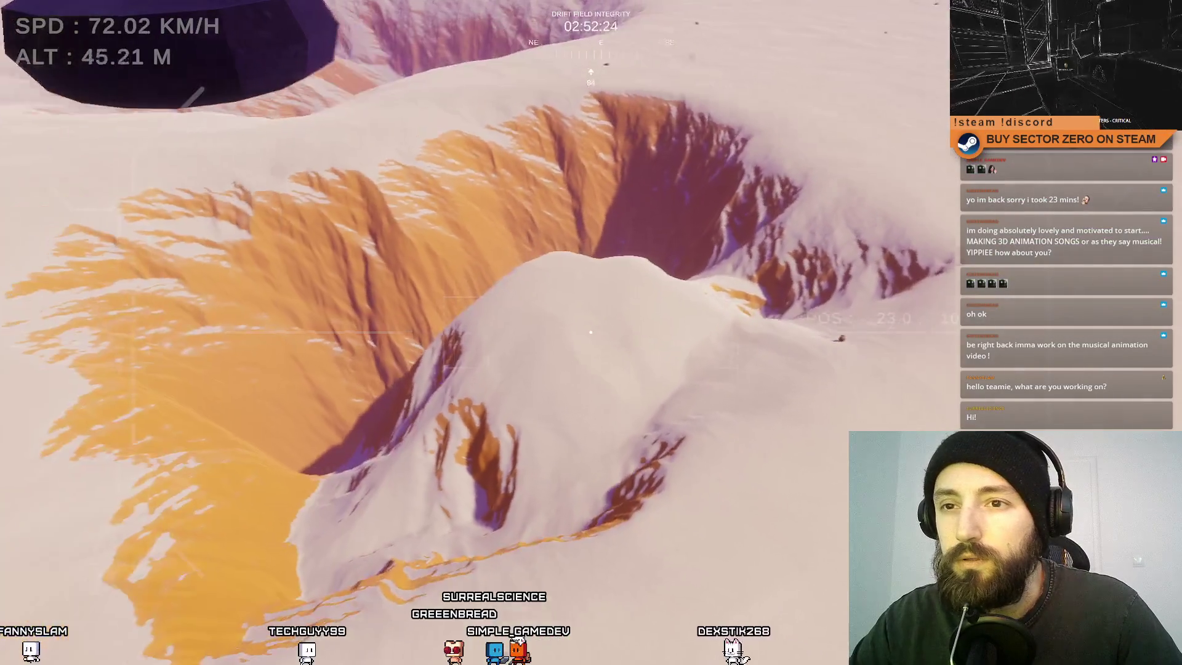
{"action": "key", "text": "d"}
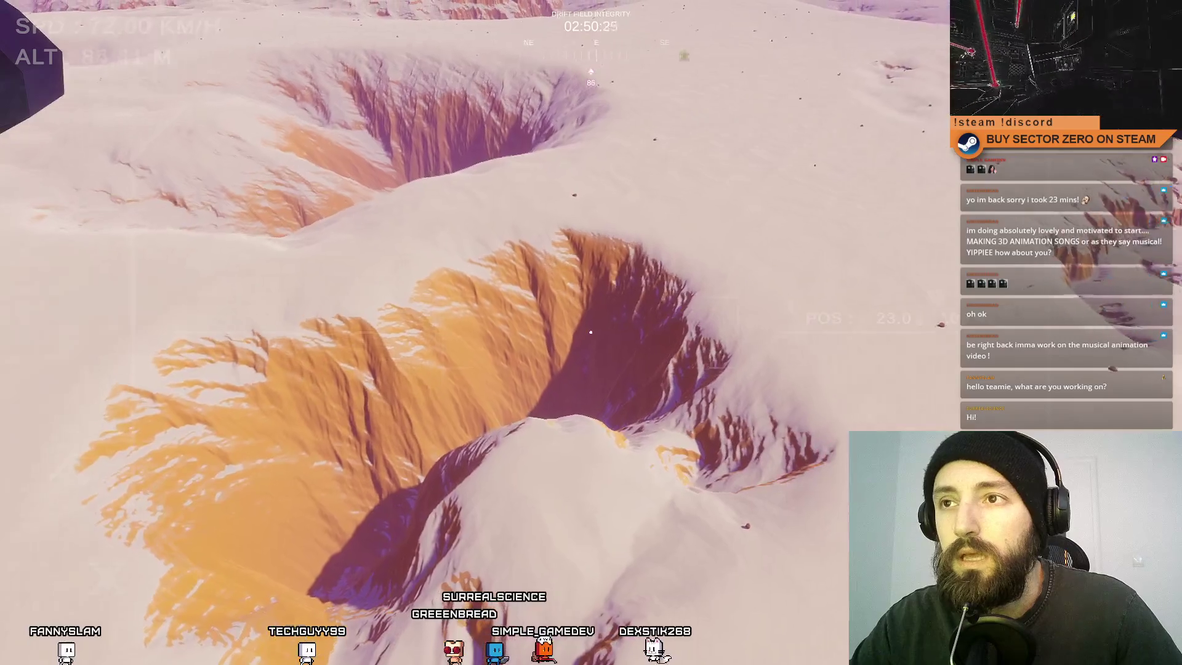
{"action": "key", "text": "d"}
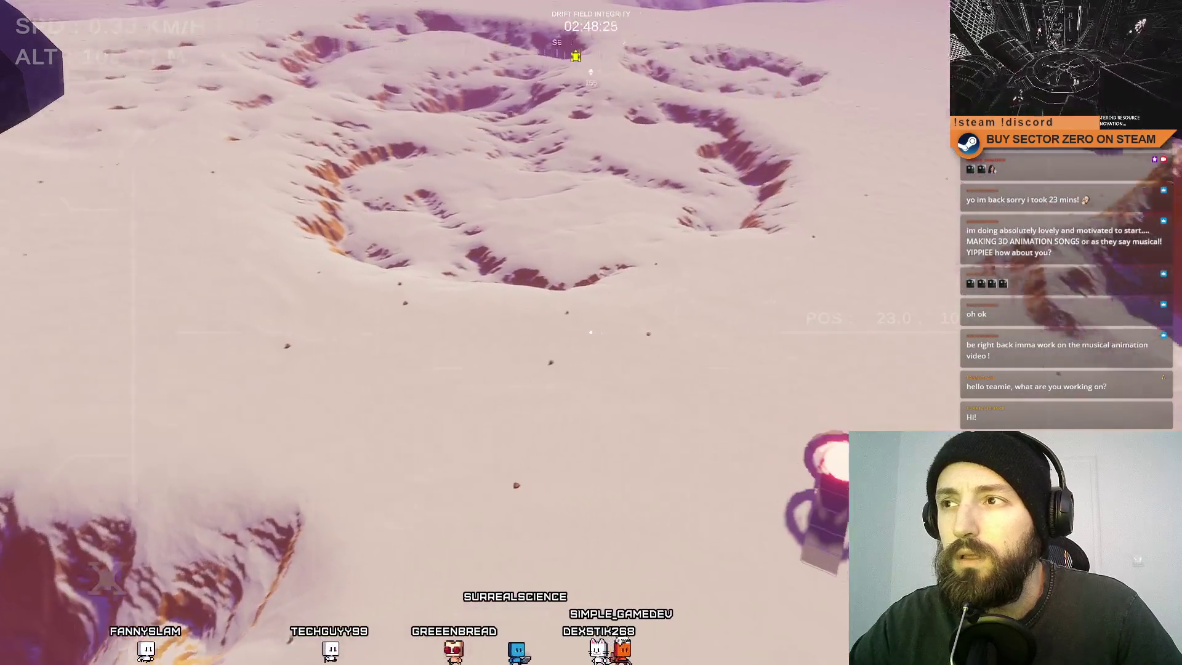
Switch back to the rover camera and steer toward the portal ramp at the base.
{"action": "key", "text": "Tab"}
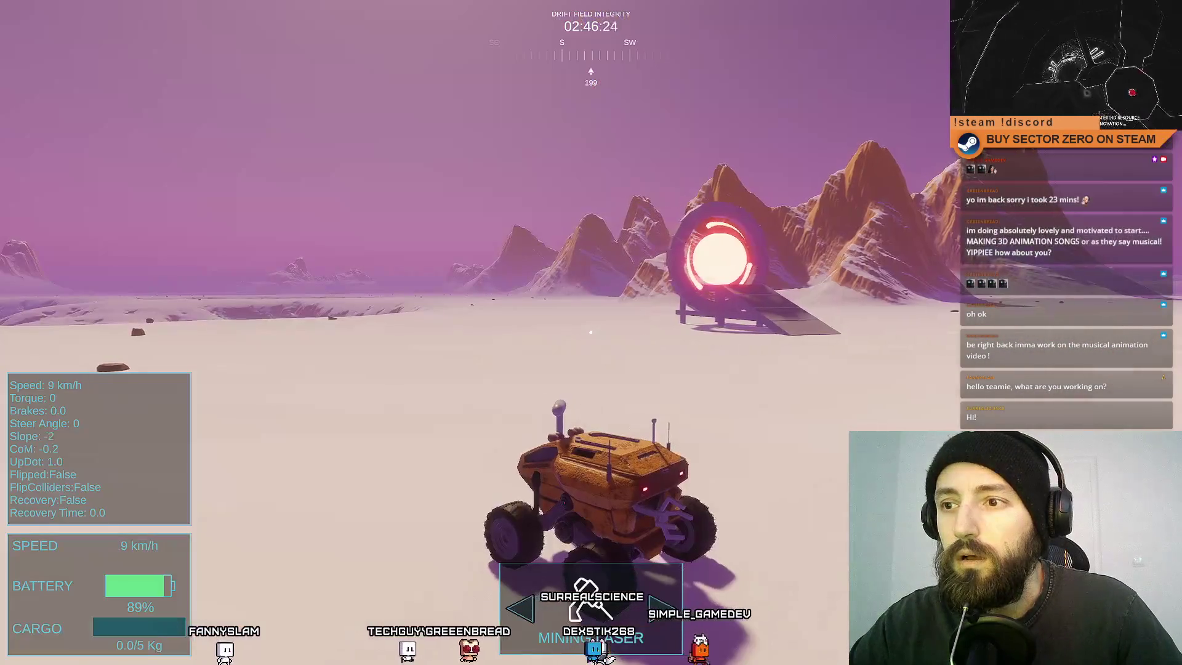
{"action": "key", "text": "w"}
{"action": "key", "text": "d"}
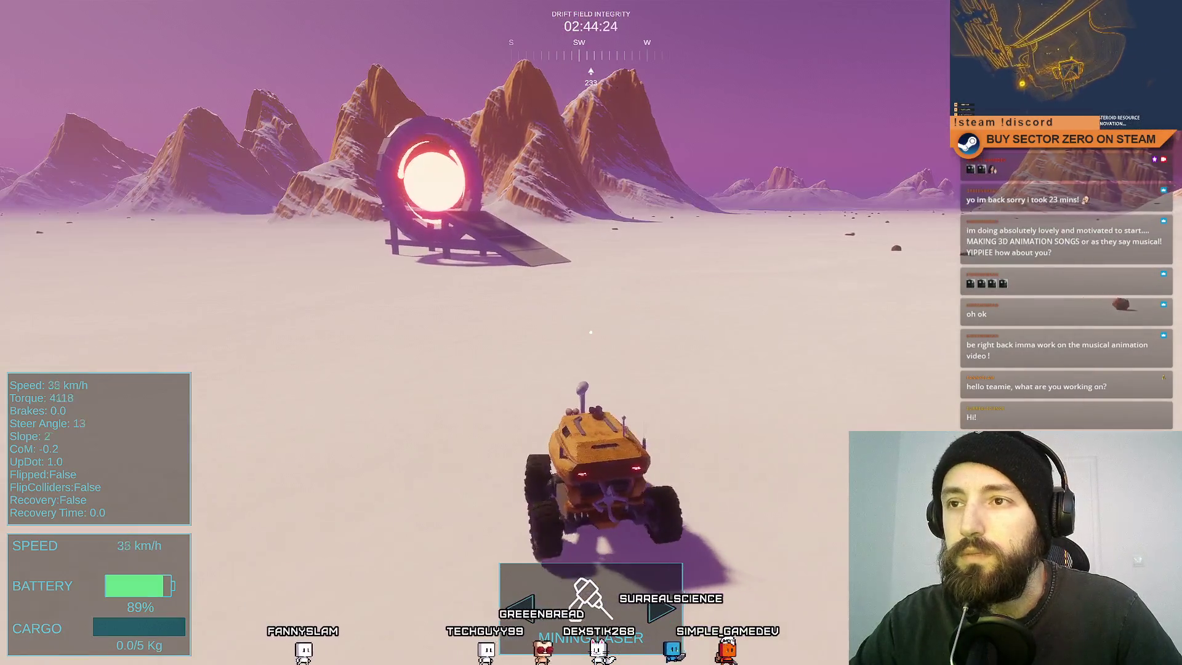
{"action": "key", "text": "a"}
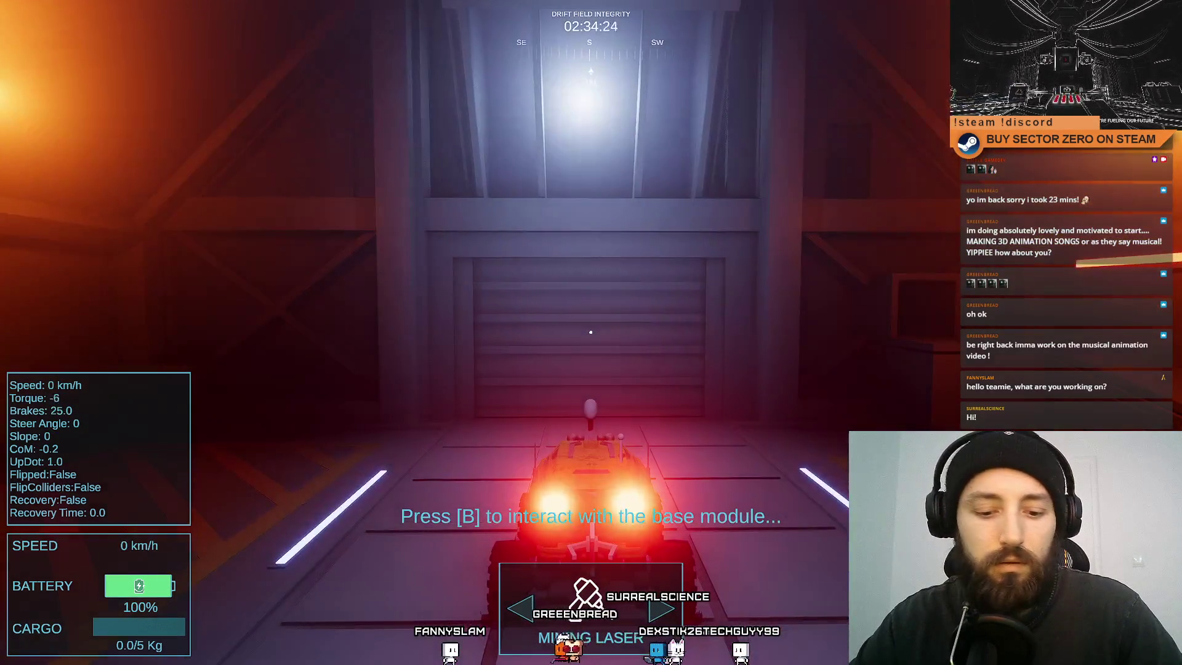
{"action": "key", "text": "b"}
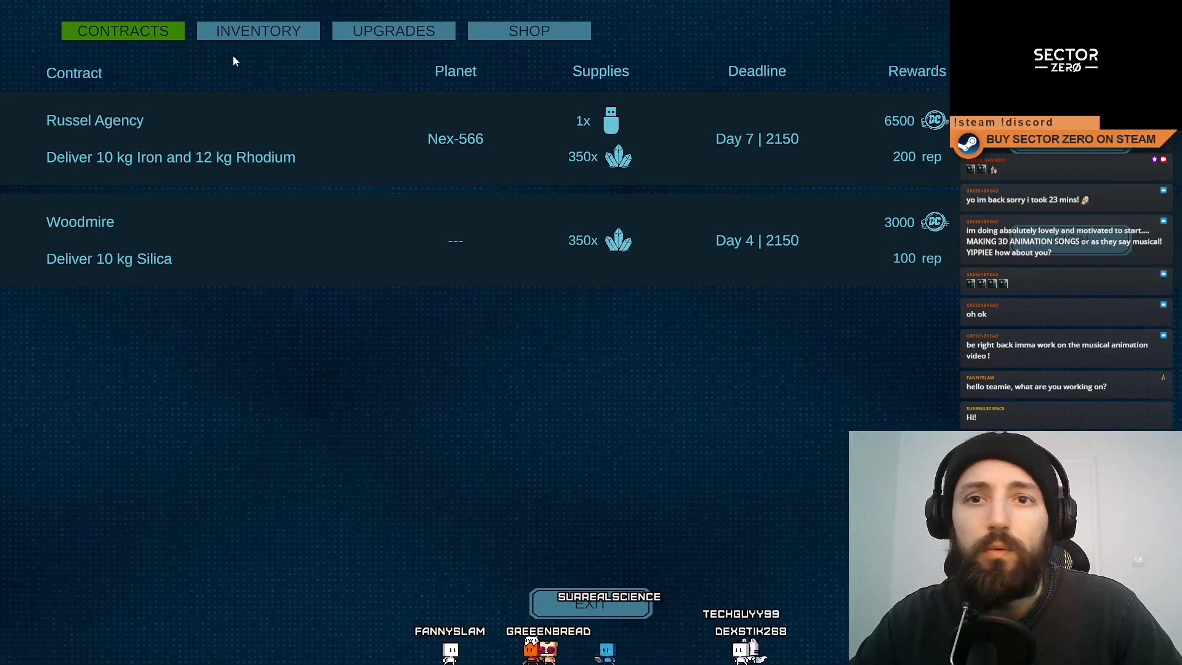
{"action": "left_click", "coordinate": [234, 31]}
{"action": "left_click", "coordinate": [385, 29]}
{"action": "left_click", "coordinate": [508, 26]}
{"action": "left_click", "coordinate": [345, 33]}
{"action": "left_click", "coordinate": [180, 37]}
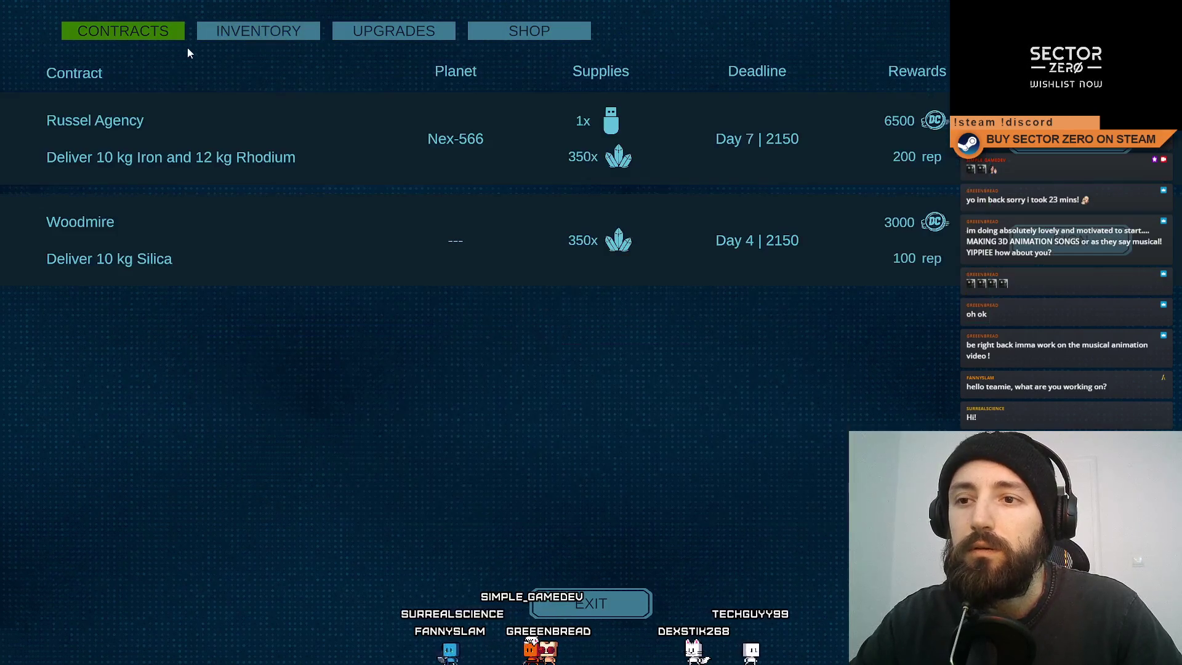
{"action": "left_click", "coordinate": [216, 35]}
{"action": "left_click", "coordinate": [109, 36]}
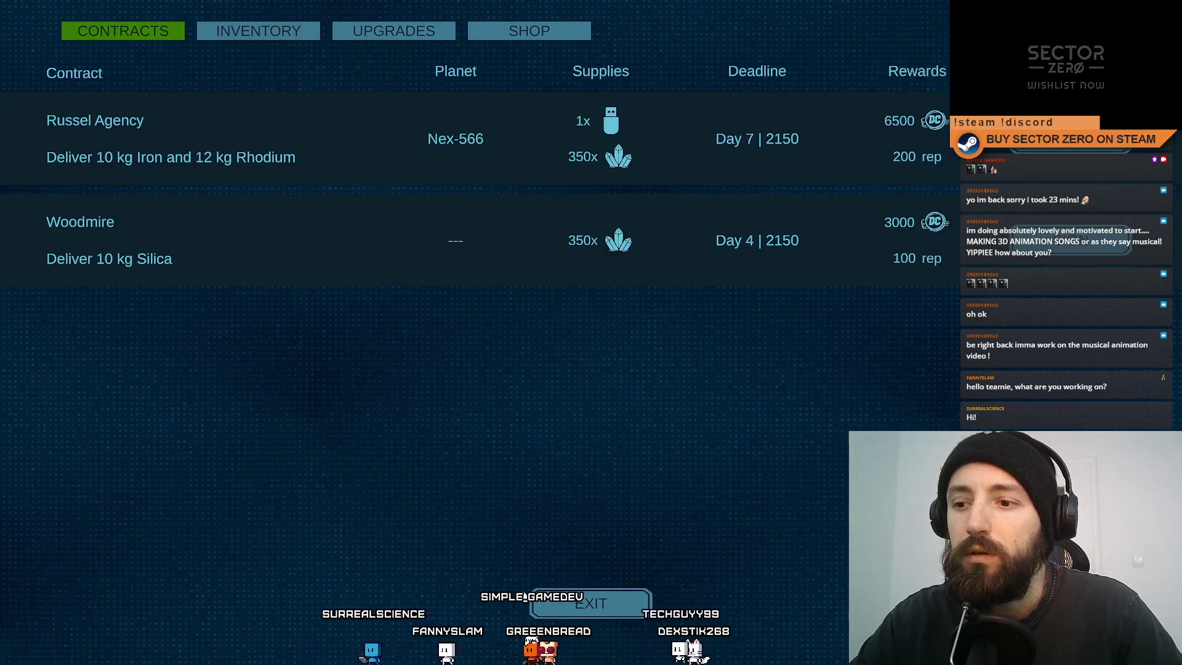
{"action": "key", "text": "Escape"}
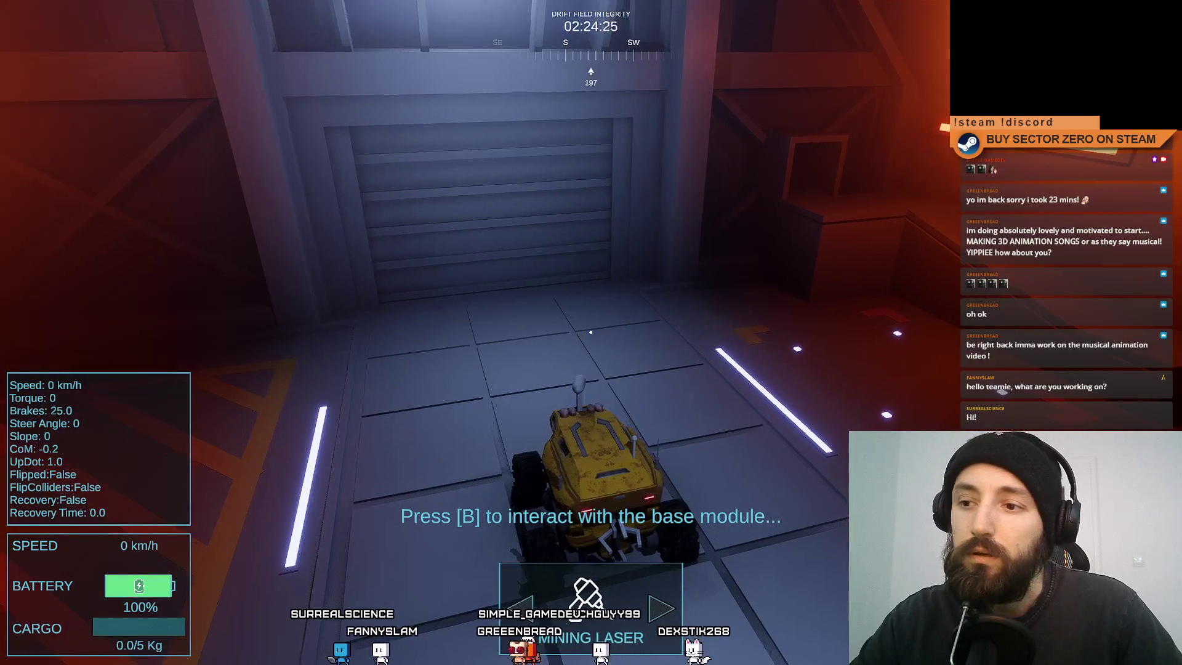
{"action": "key", "text": "w"}
Drive through the opened garage door into the tunnel, then leave fullscreen with Escape.
{"action": "key", "text": "w"}
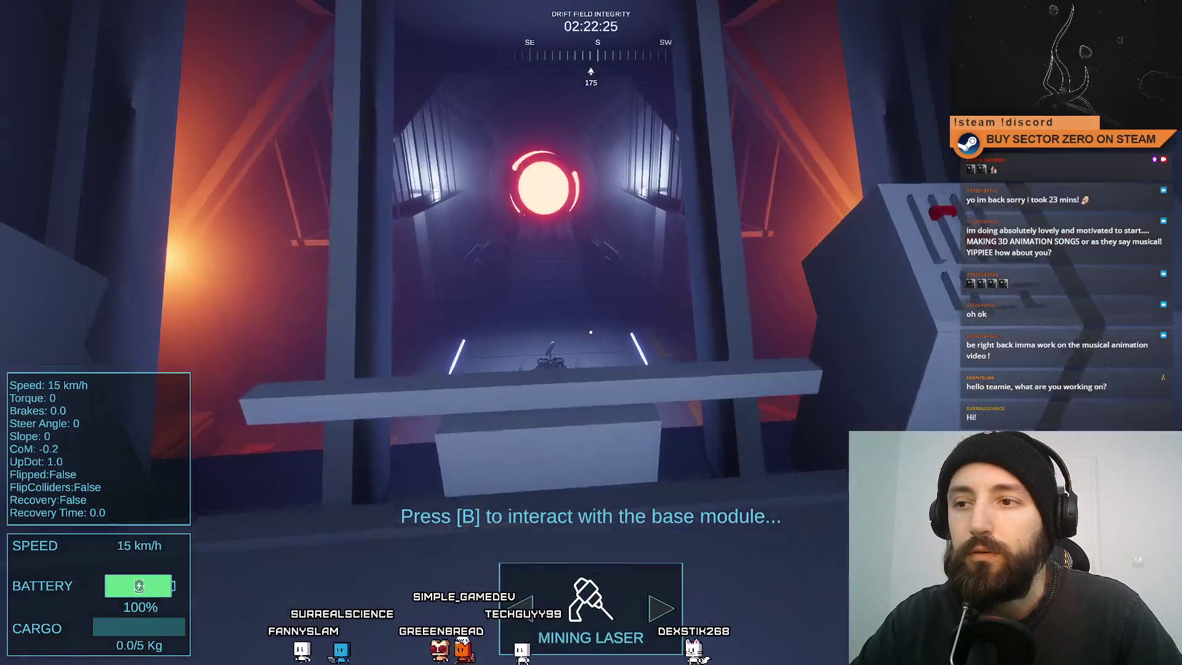
{"action": "key", "text": "w"}
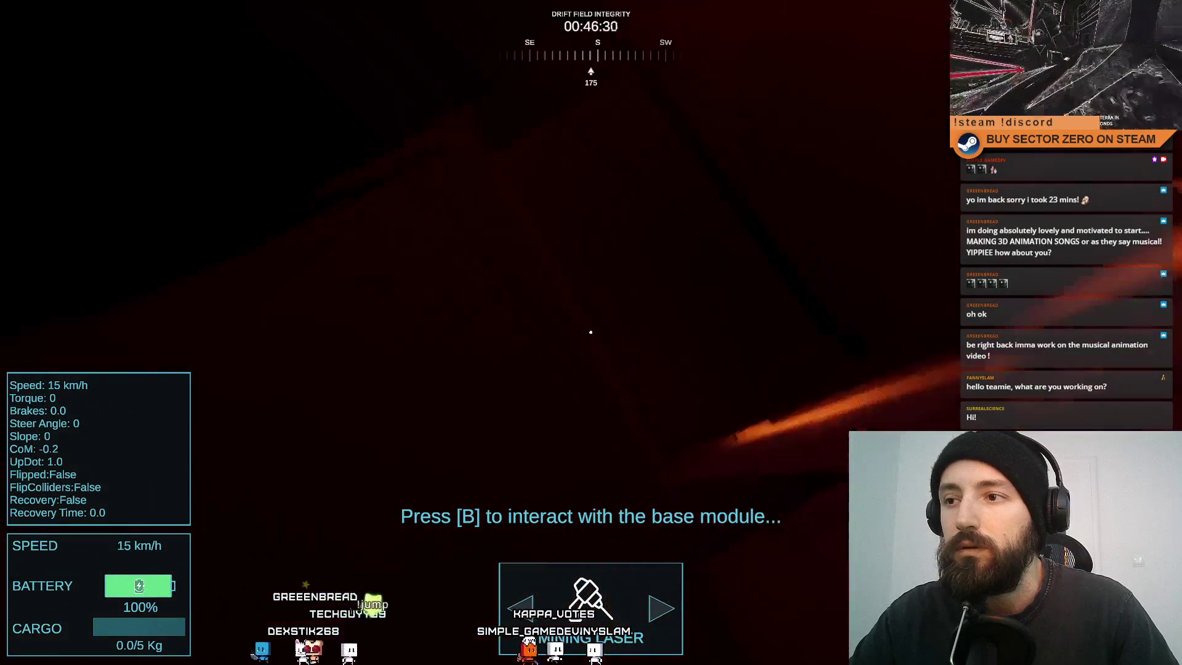
{"action": "key", "text": "Escape"}
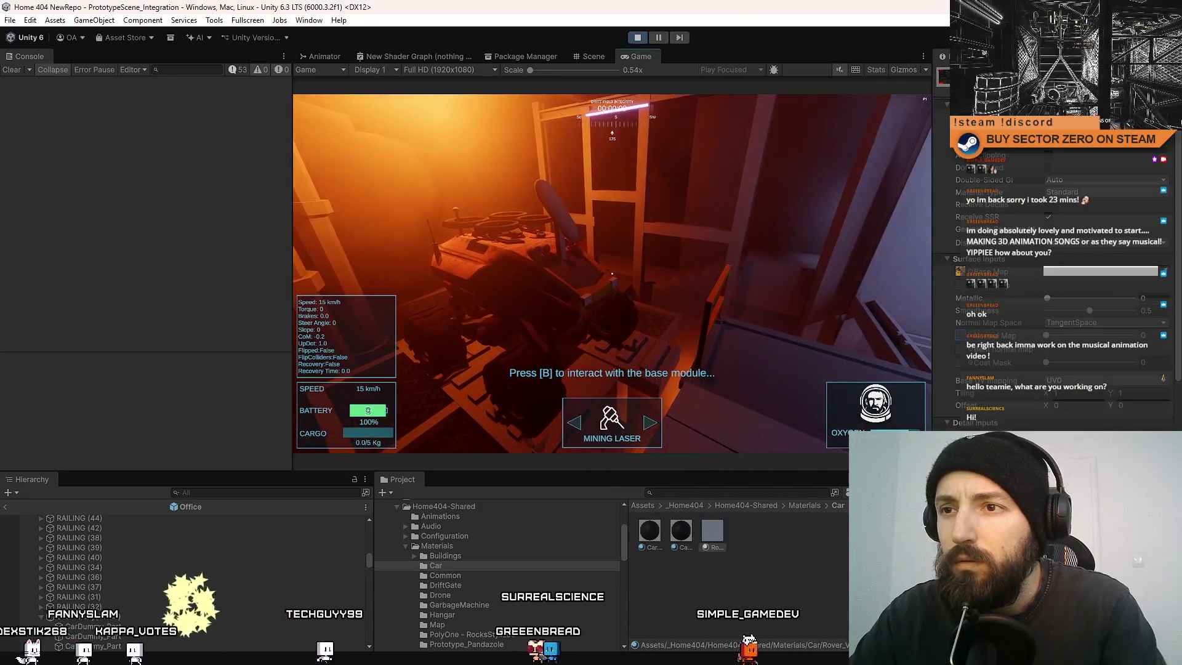
Play fullscreen down to the shaft bottom, exit fullscreen, and stop the playtest.
{"action": "key", "text": "F10"}
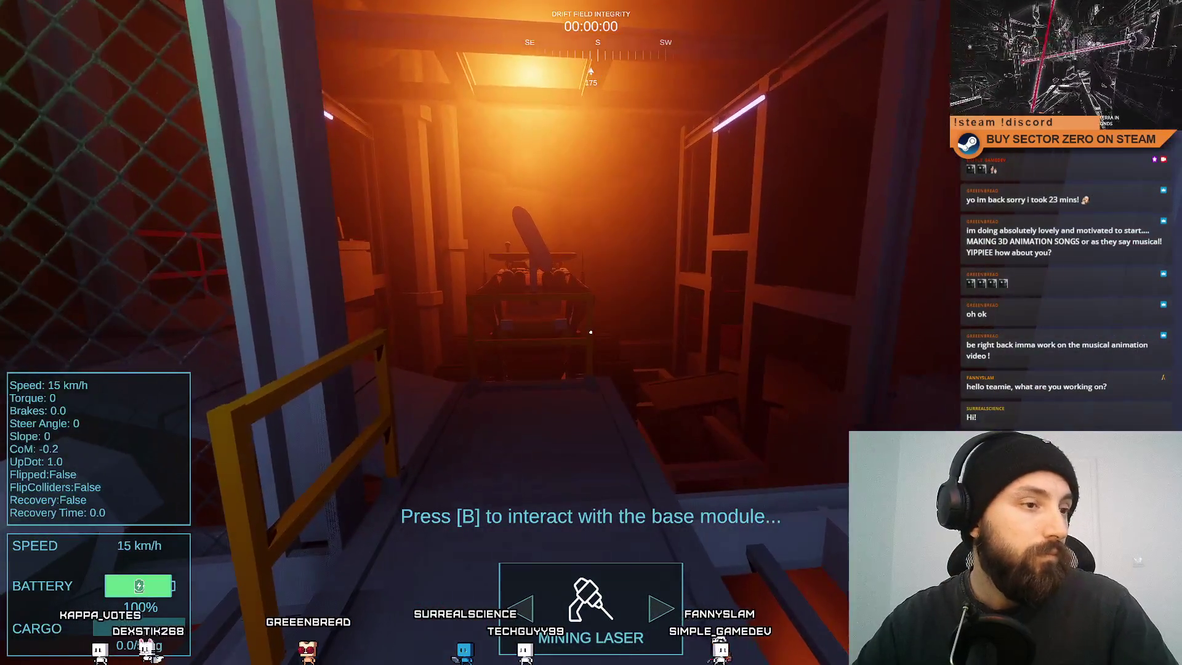
{"action": "key", "text": "F11"}
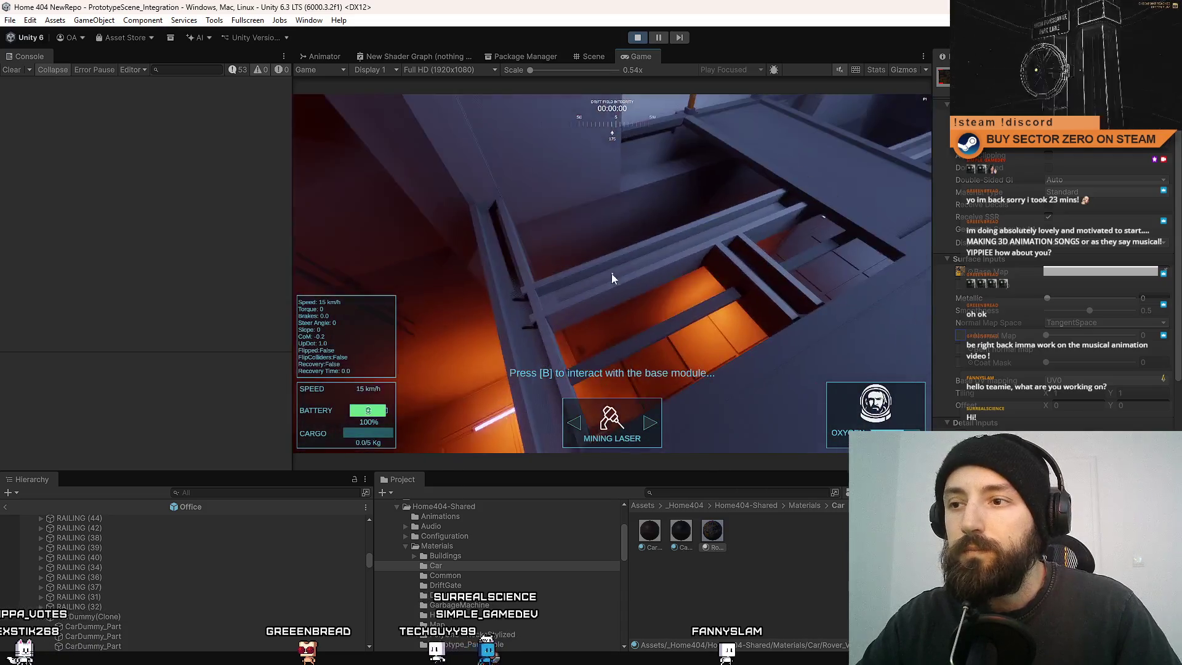
{"action": "left_click", "coordinate": [637, 38]}
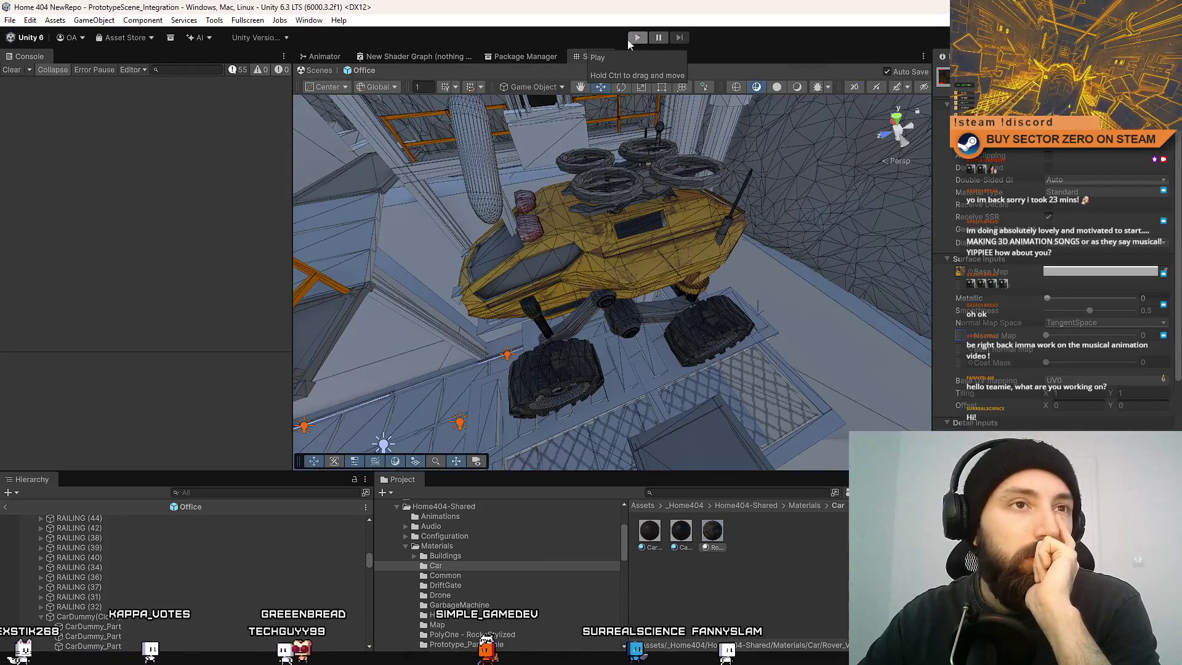